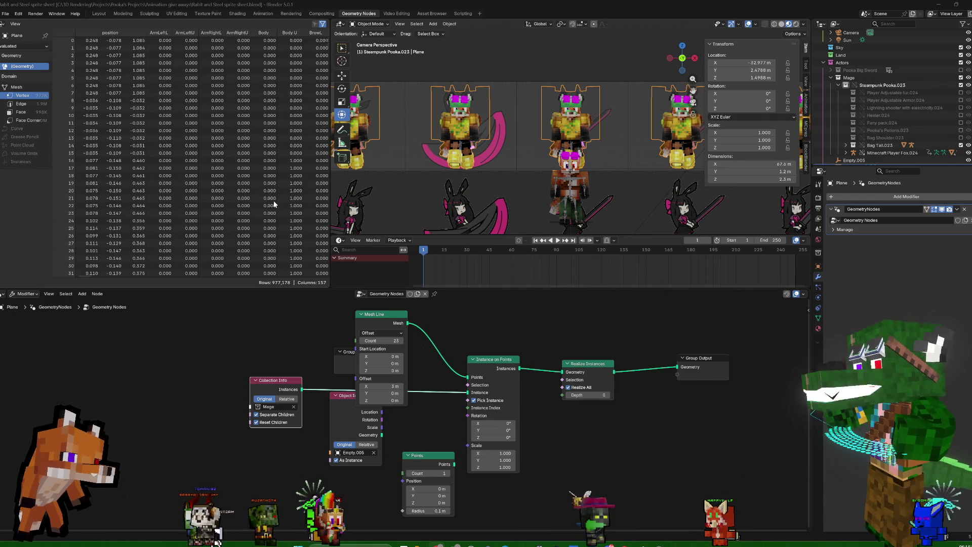
Collapse the Mesh Line node and save the Rabit and Steel sprite sheet file
left_click(361, 315)
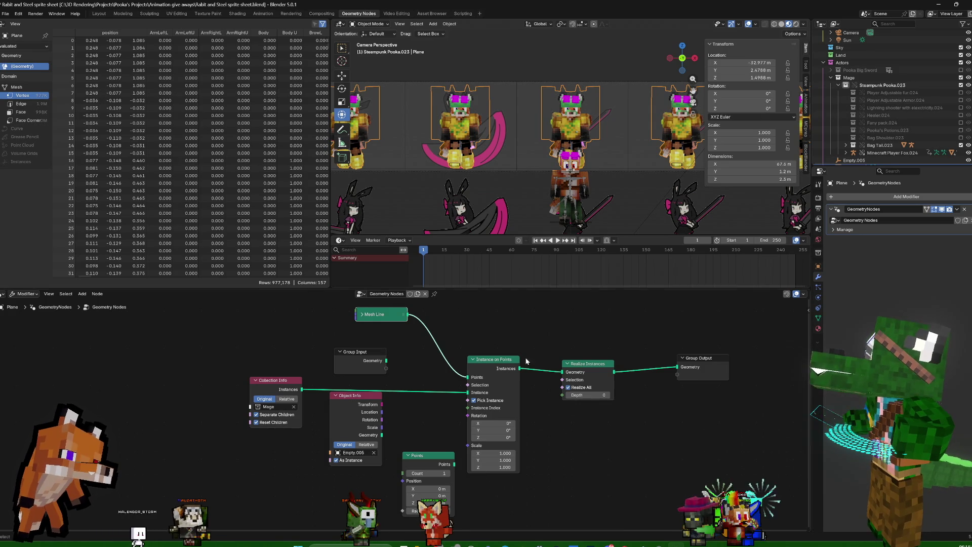
left_click(7, 12)
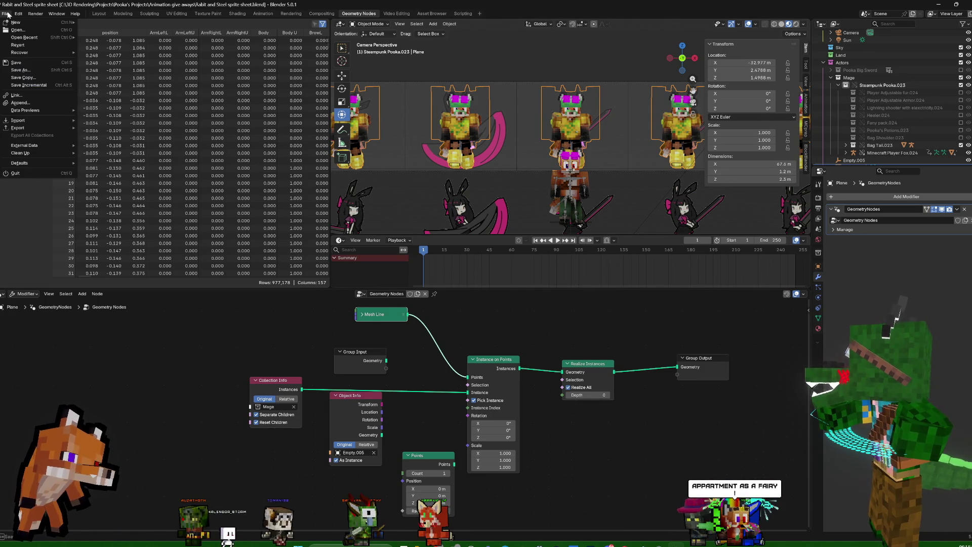
left_click(20, 64)
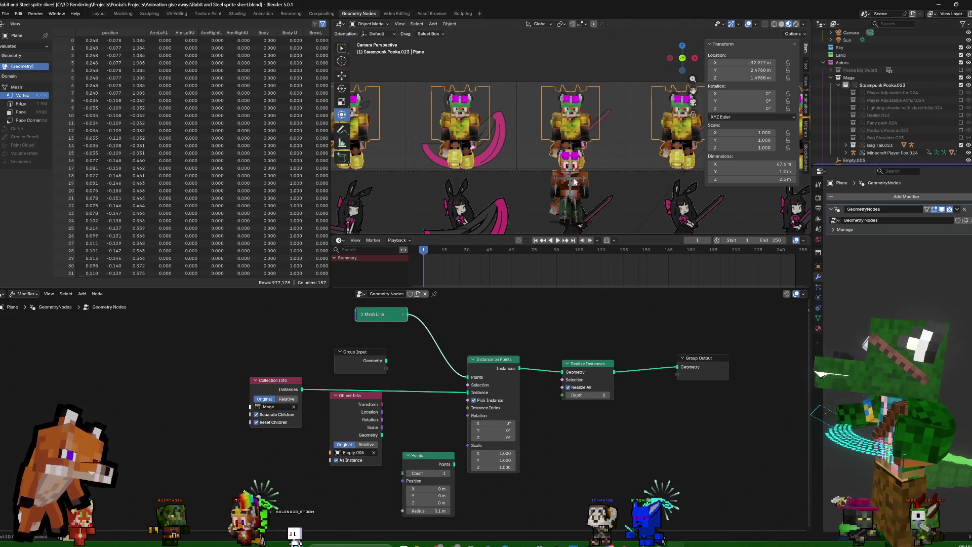
Reload the sprite sheet file from the recent files list
left_click(575, 182)
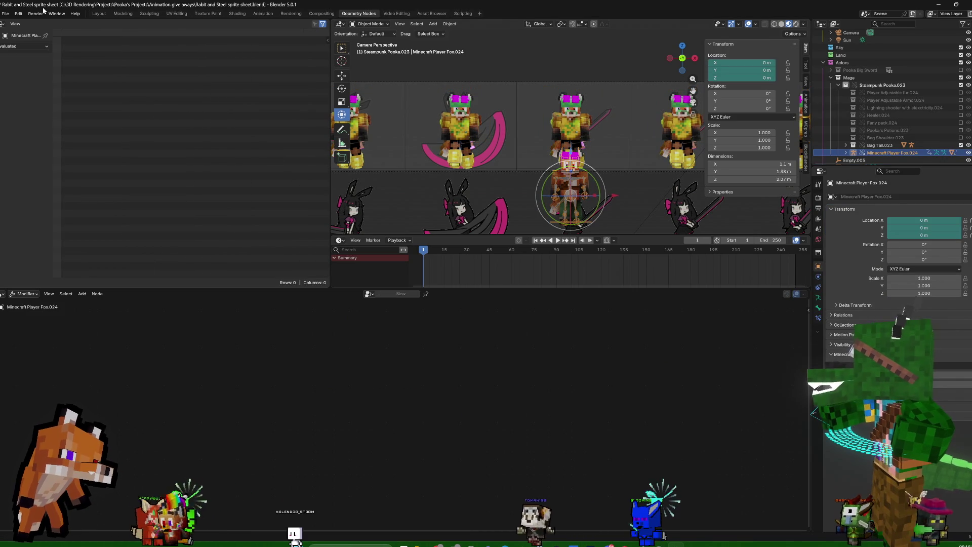
left_click(7, 13)
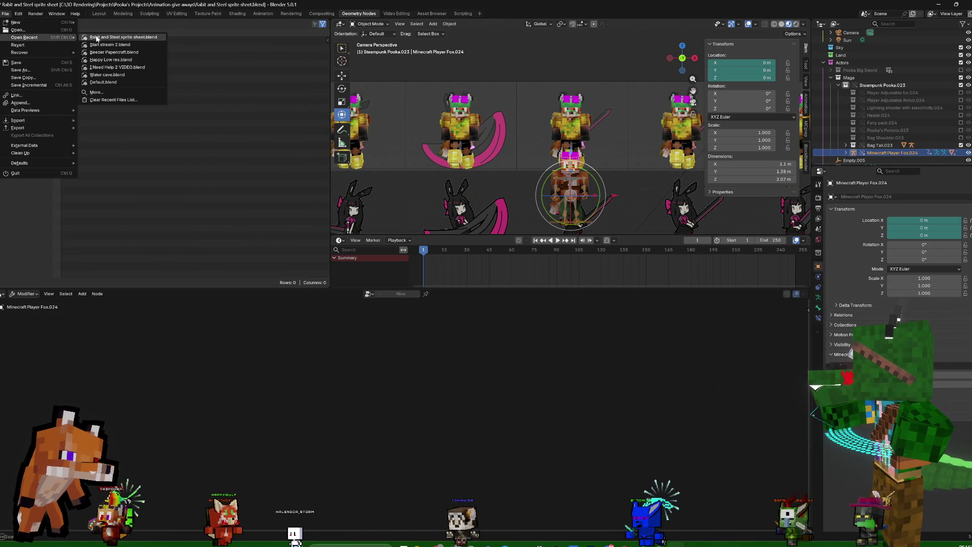
left_click(97, 38)
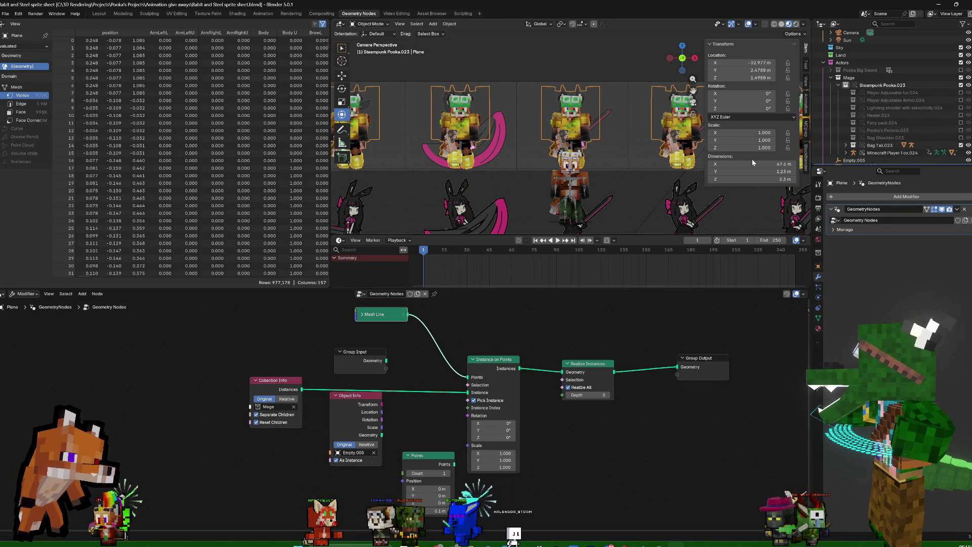
Expand Steampunk Pooka.023 and include the Player Adjustable fur.024 layer in the view layer
left_click(838, 85)
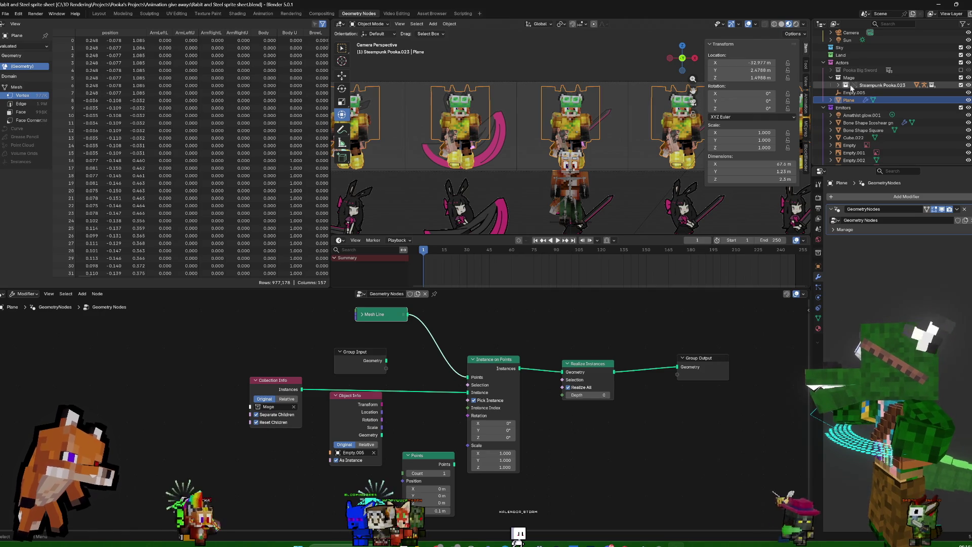
left_click(886, 86)
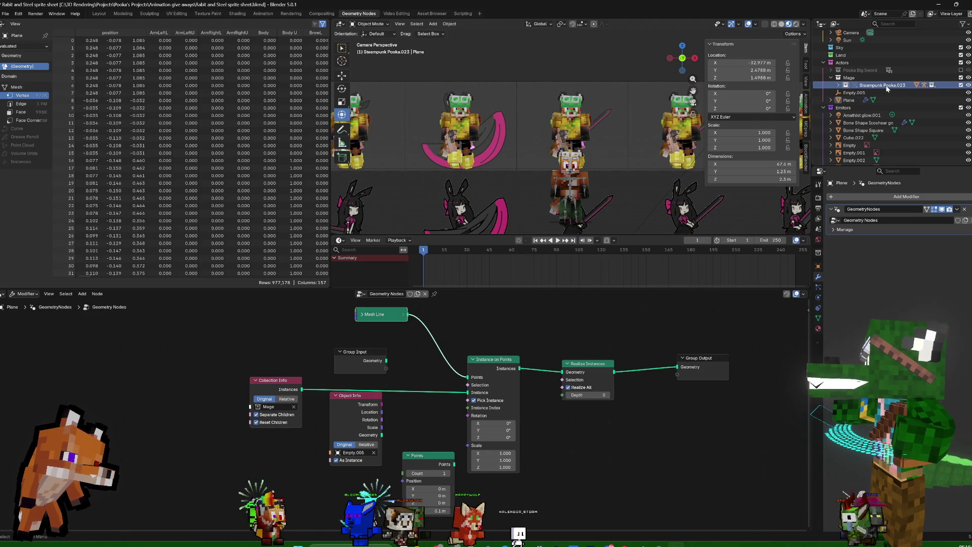
left_click(838, 85)
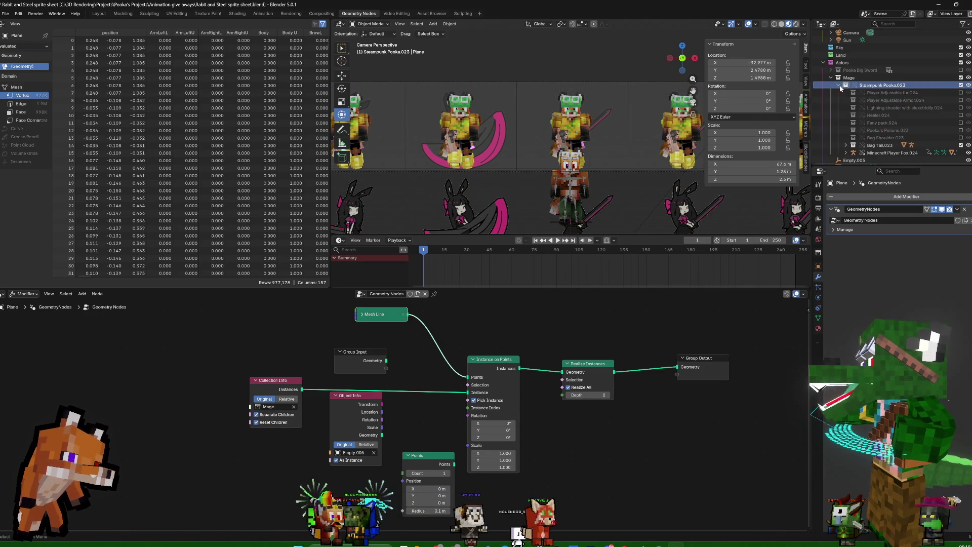
left_click(887, 94)
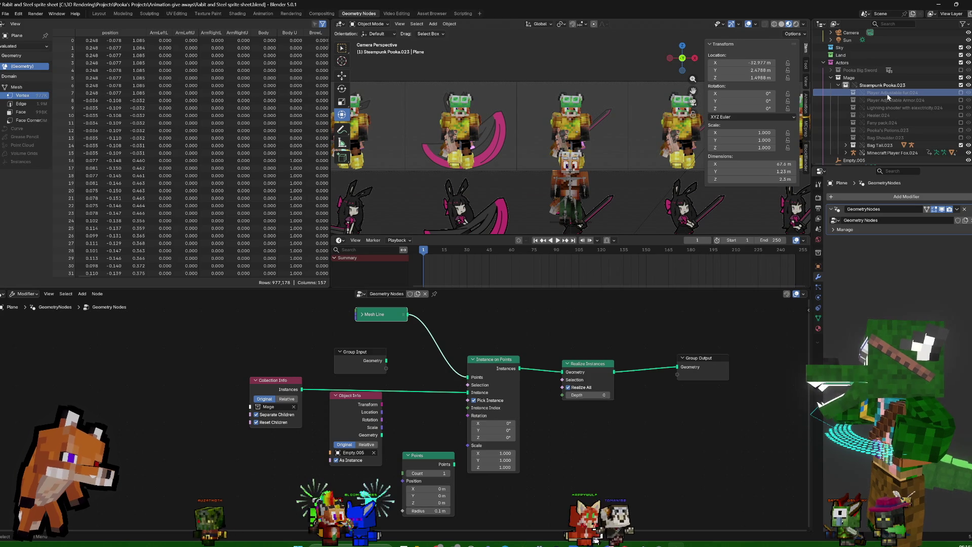
left_click(891, 99)
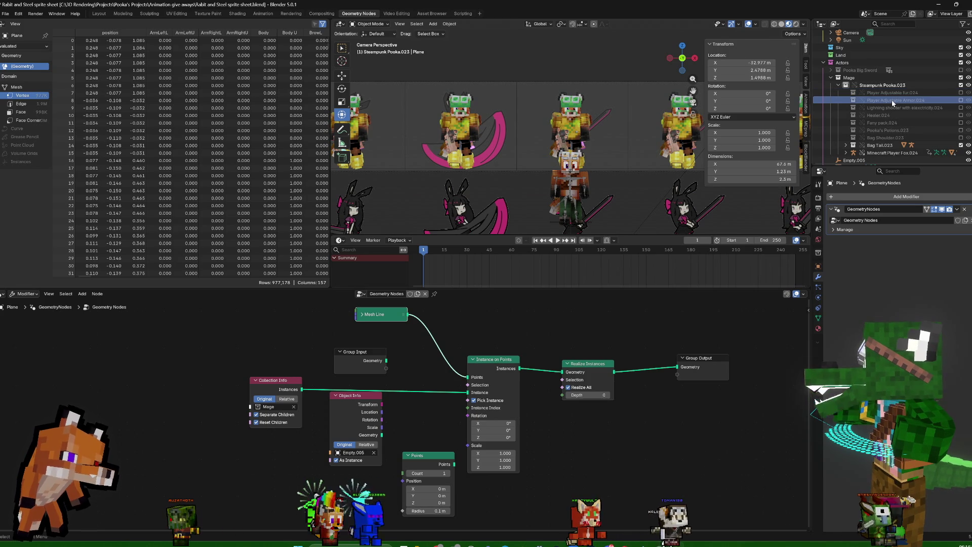
left_click(961, 92)
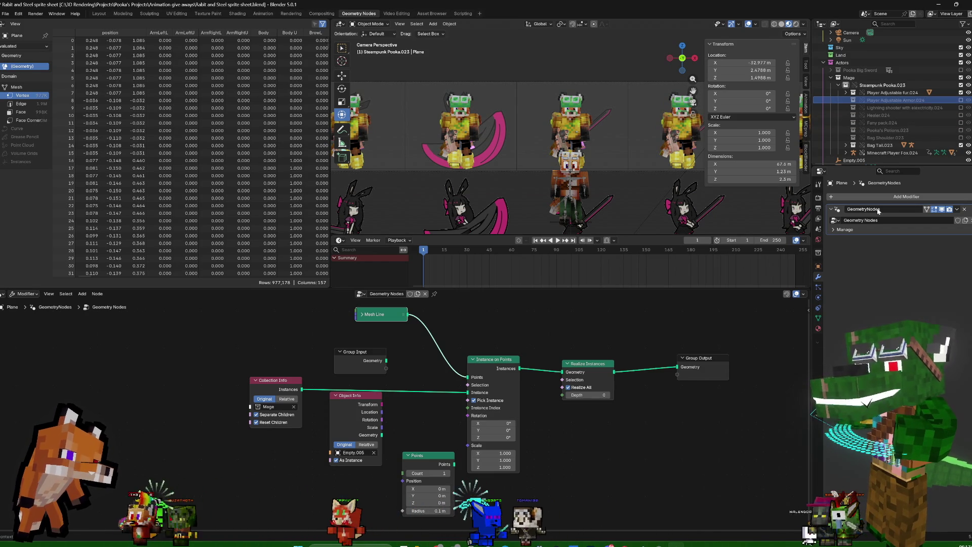
Make the selected armor collection and its content a library override via its Outliner actions
right_click(887, 102)
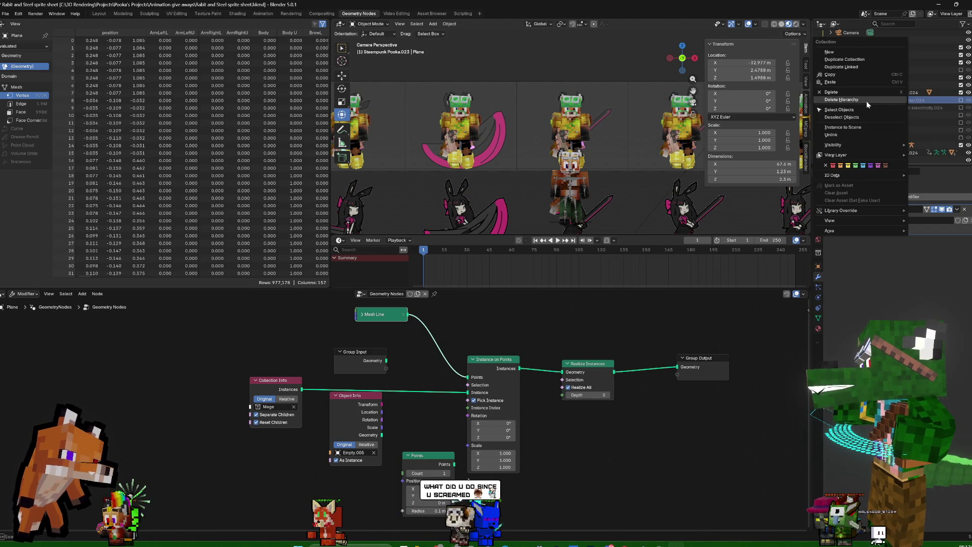
left_click(927, 125)
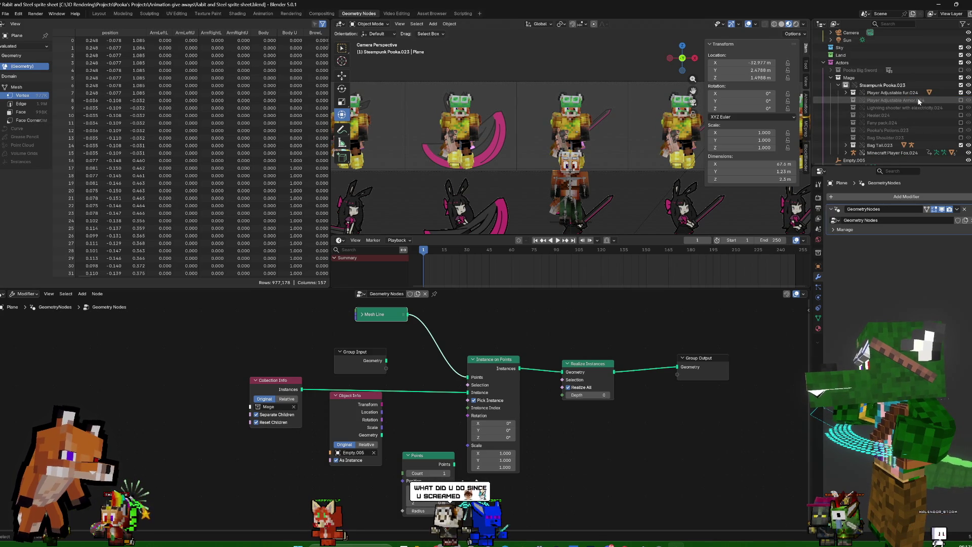
right_click(891, 103)
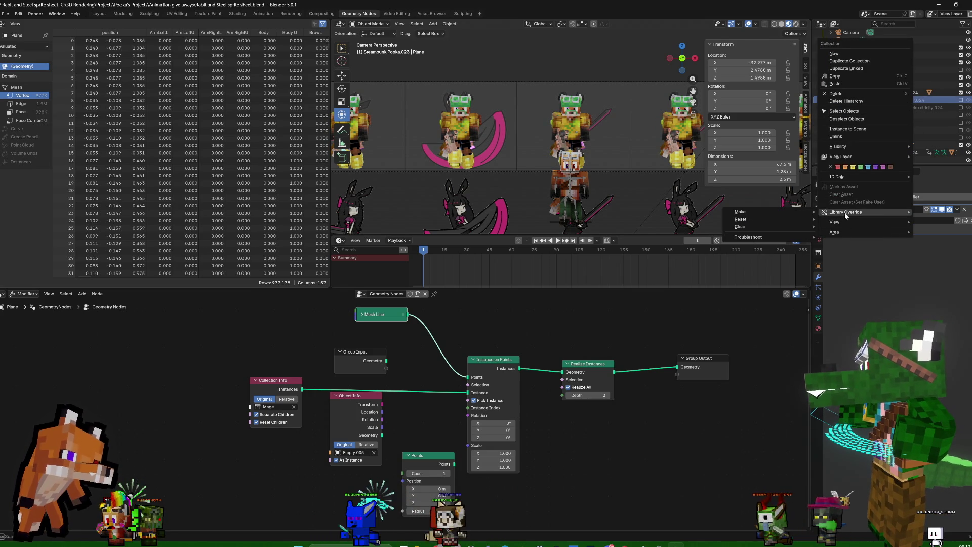
mouse_move(840, 211)
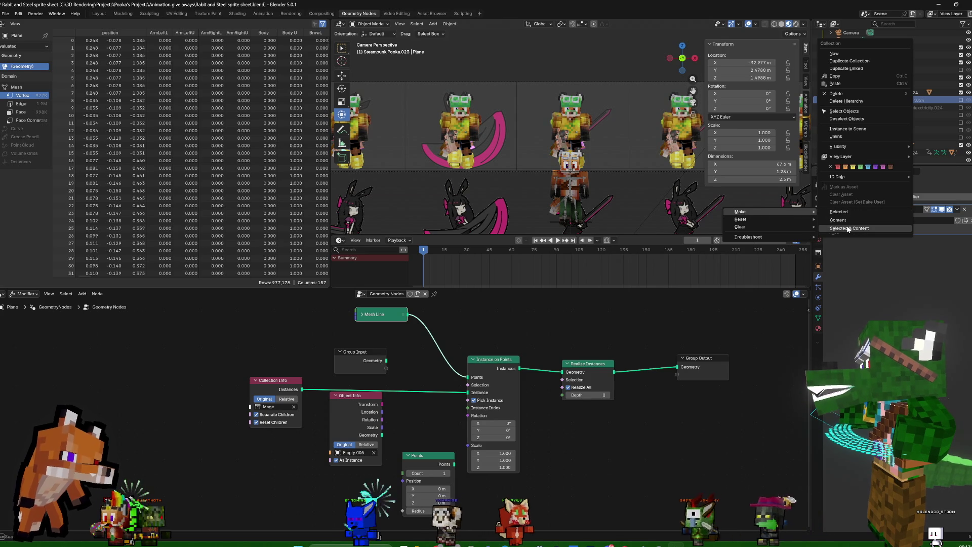
left_click(847, 229)
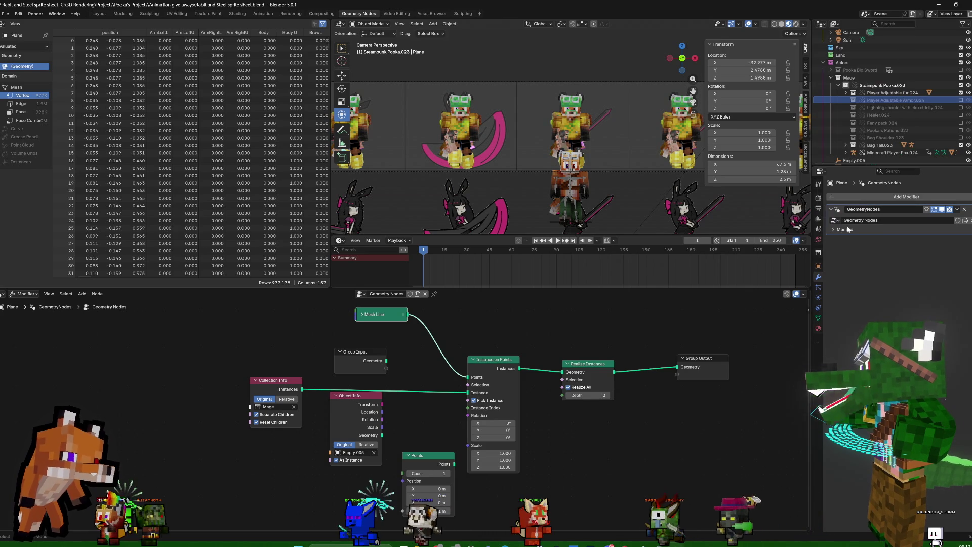
right_click(890, 103)
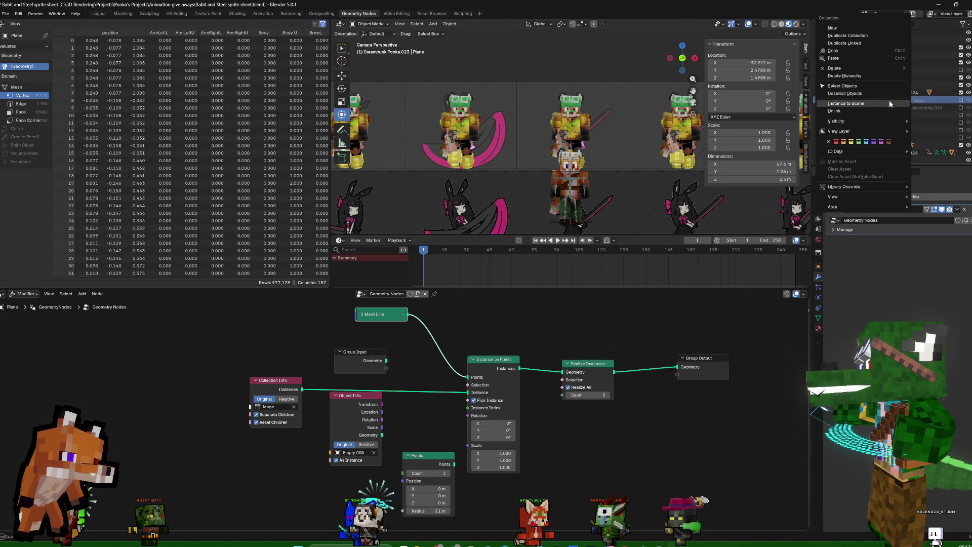
left_click(844, 76)
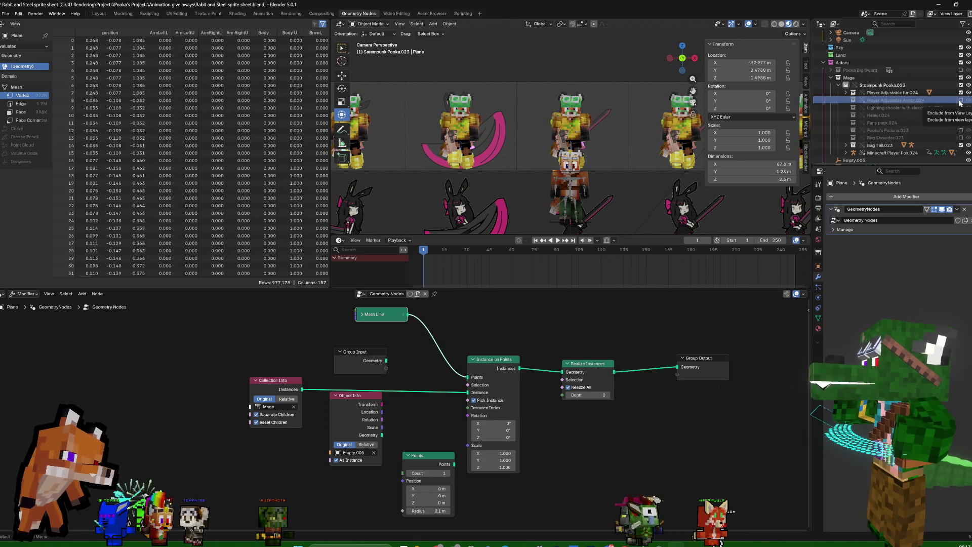
right_click(919, 103)
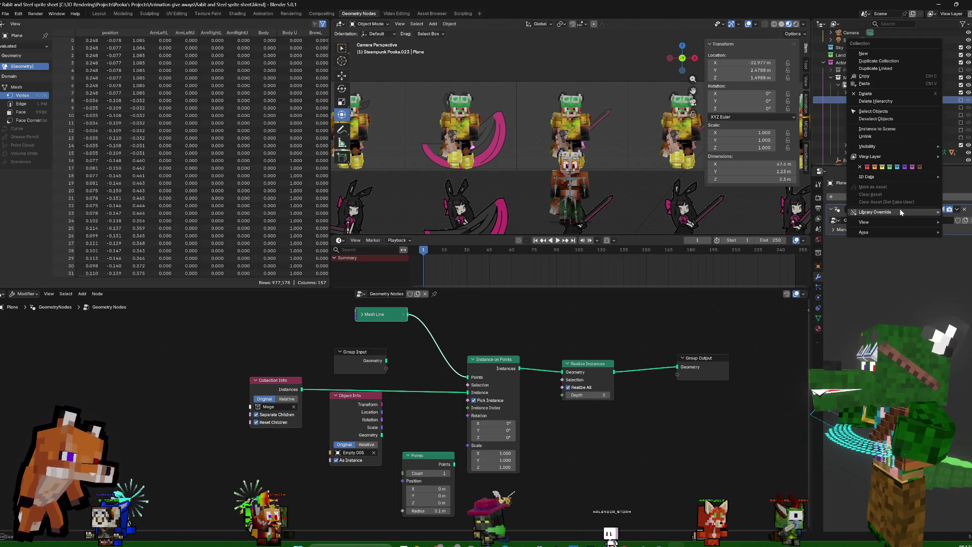
Make Armor Layer.024 an editable override, exclude the armor collection from the view layer and collapse the Pooka
left_click(858, 101)
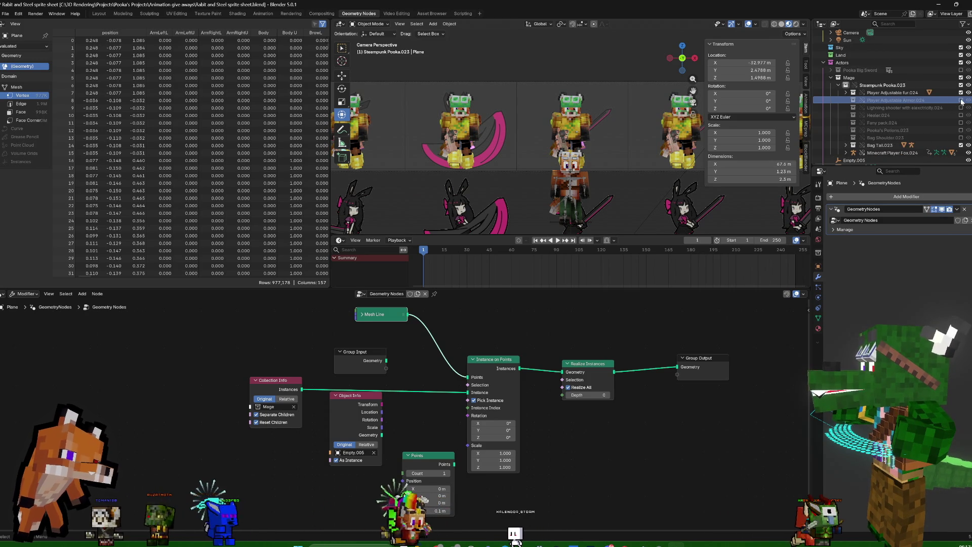
left_click(850, 100)
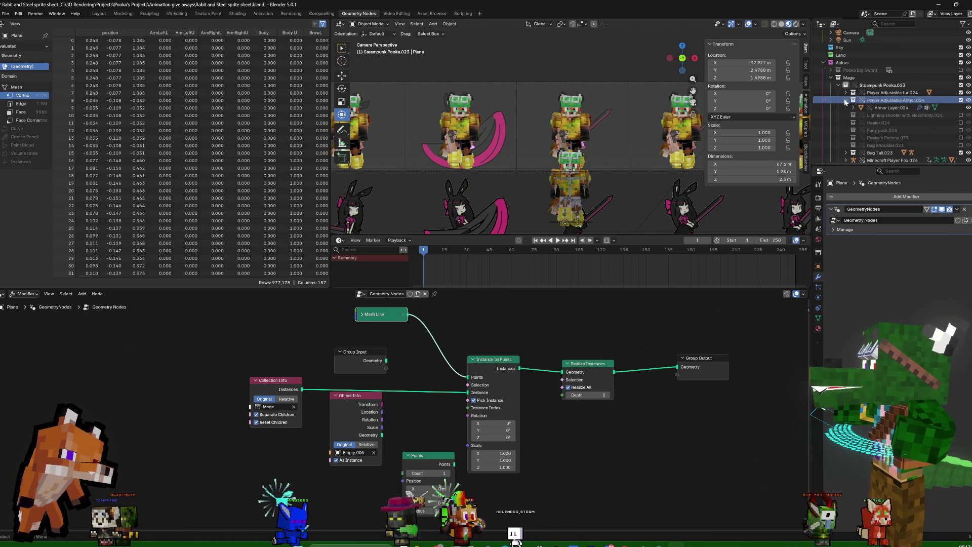
left_click(892, 108)
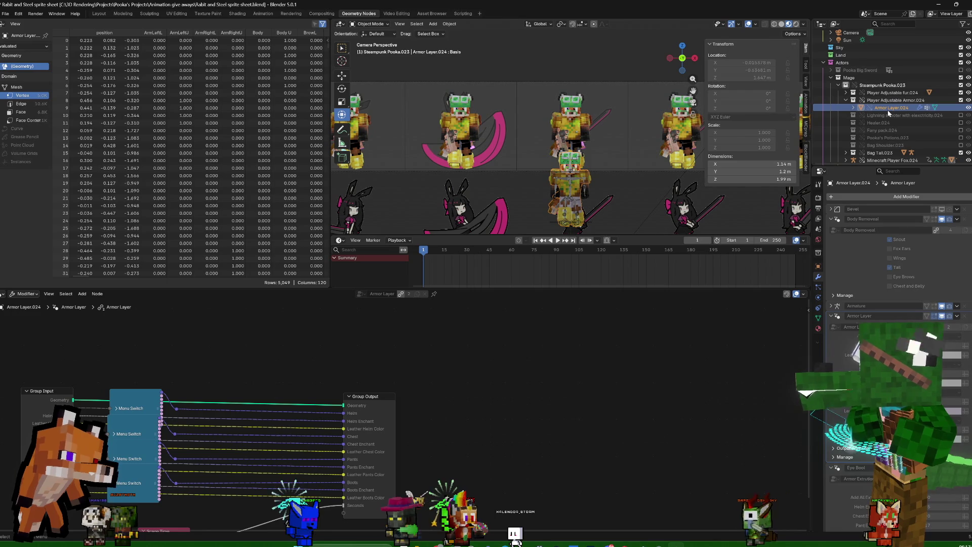
right_click(888, 113)
mouse_move(849, 109)
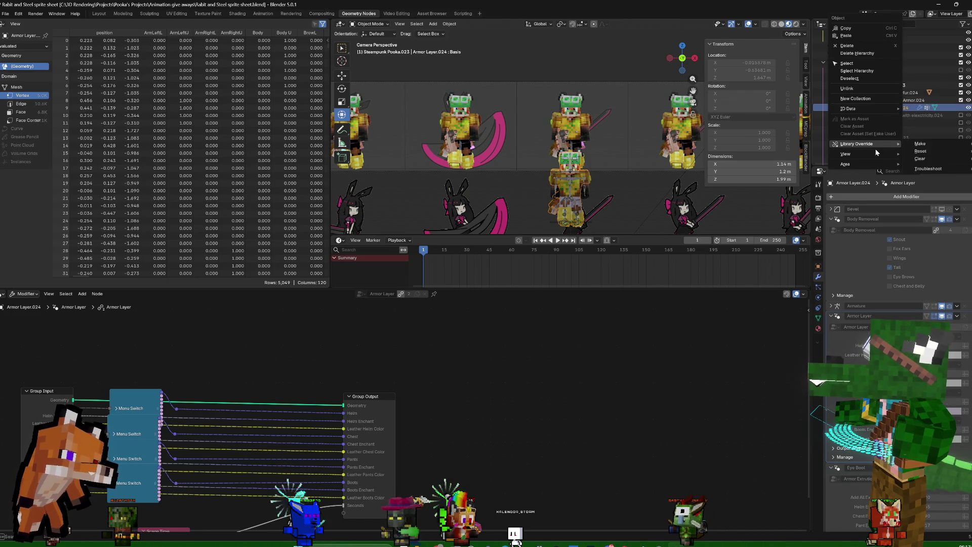
mouse_move(859, 160)
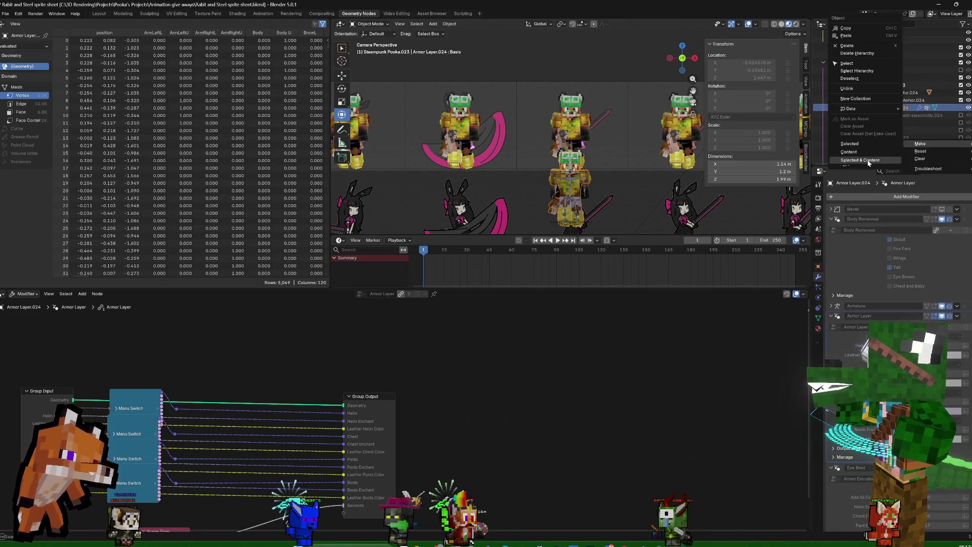
left_click(868, 162)
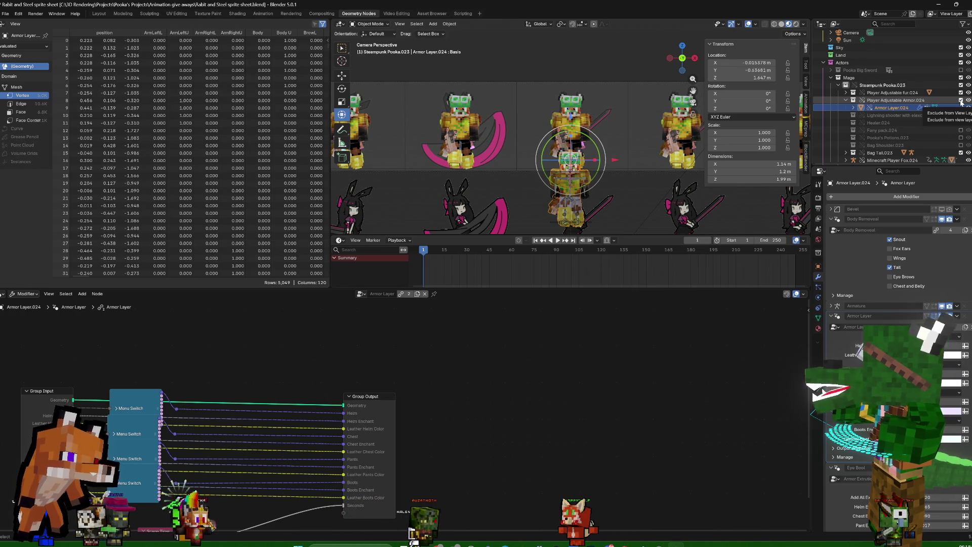
left_click(961, 101)
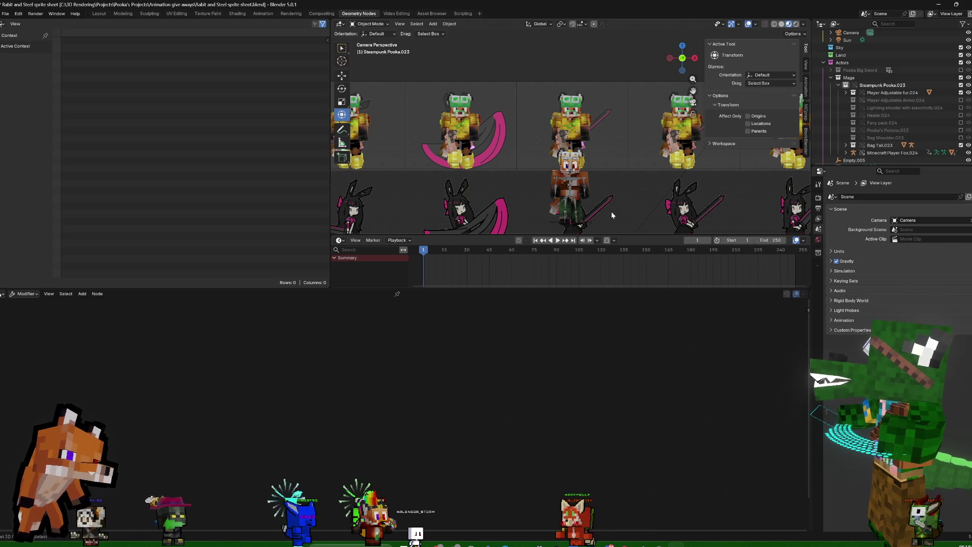
key("Left")
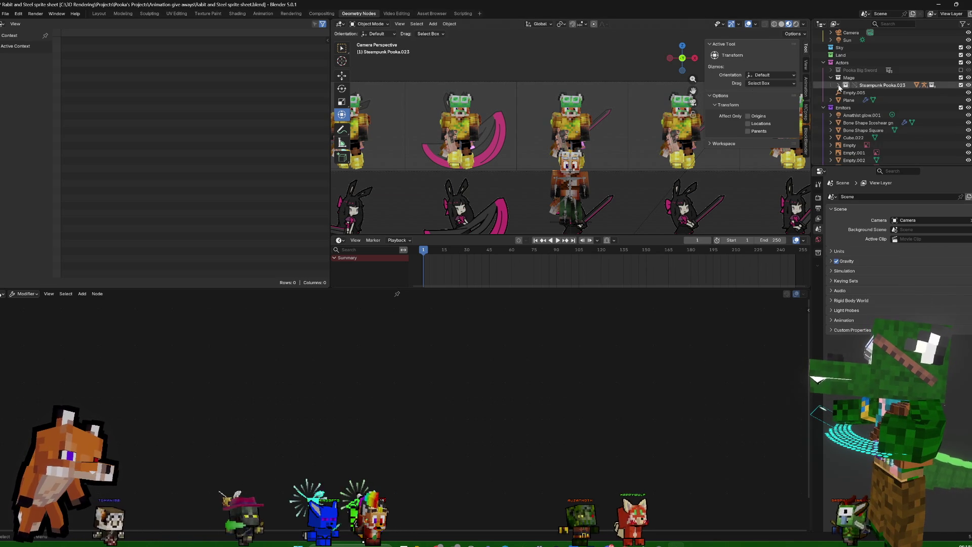
Delete Steampunk Pooka.023 with its whole hierarchy from the Mage collection
right_click(881, 86)
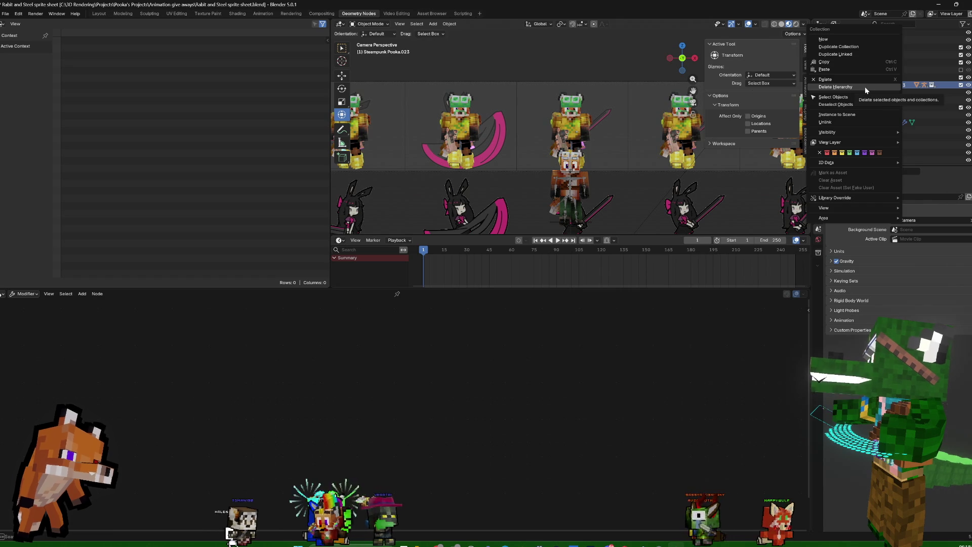
left_click(923, 103)
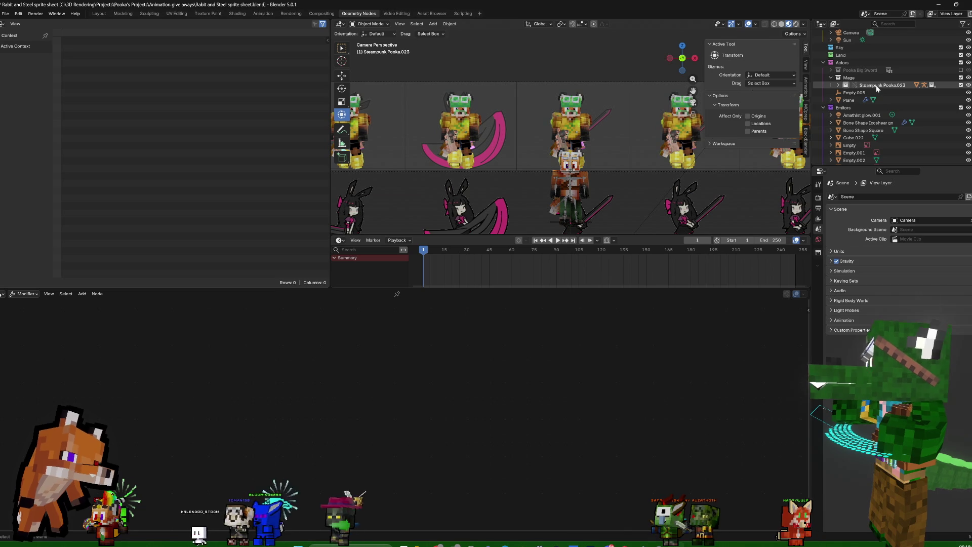
left_click(881, 85)
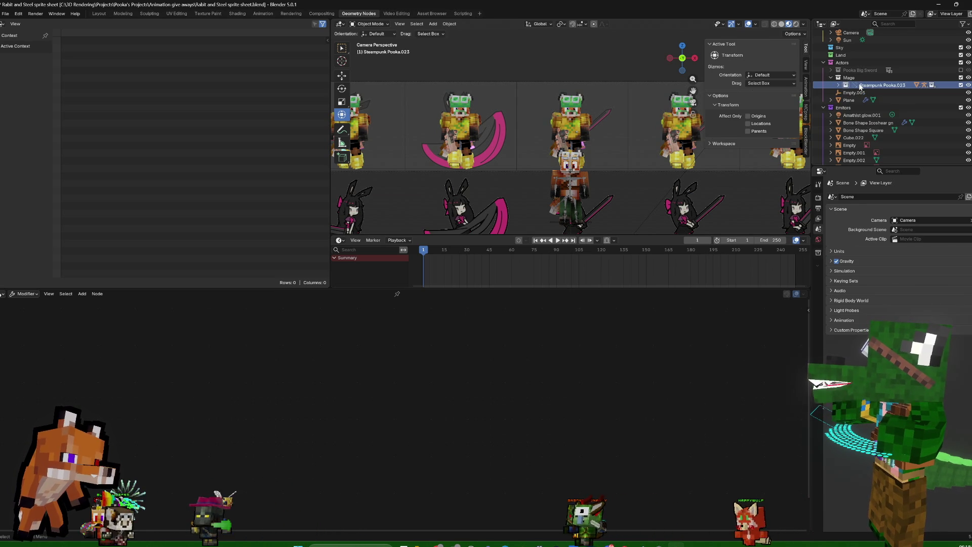
right_click(873, 87)
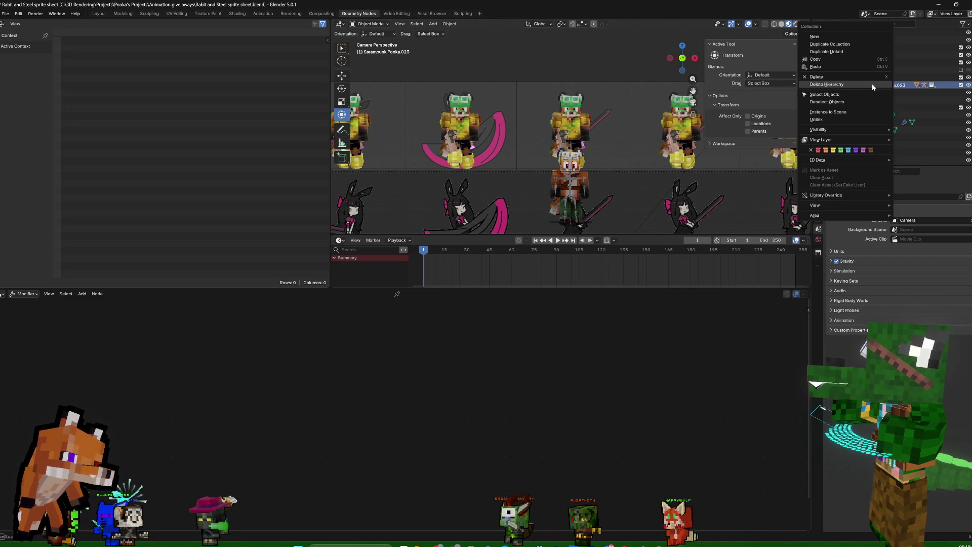
left_click(874, 87)
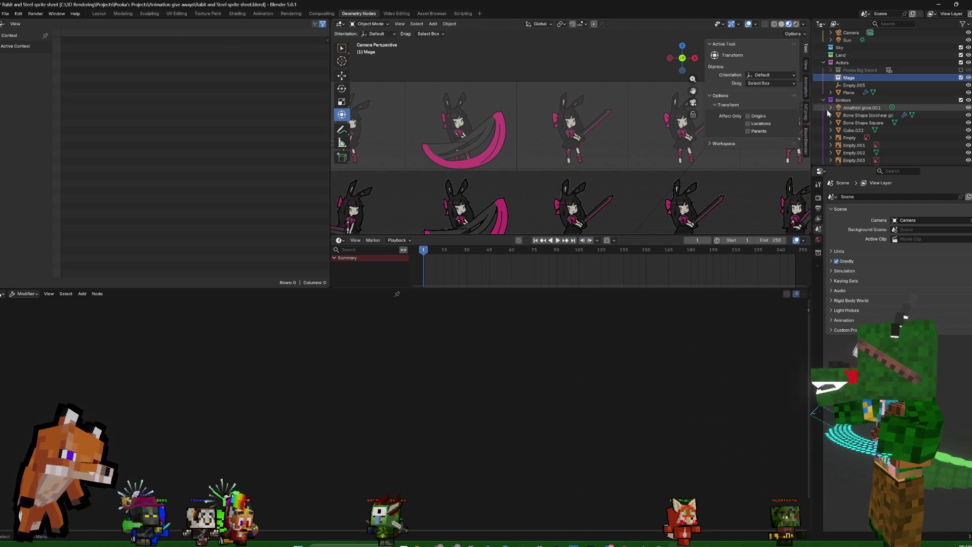
right_click(849, 77)
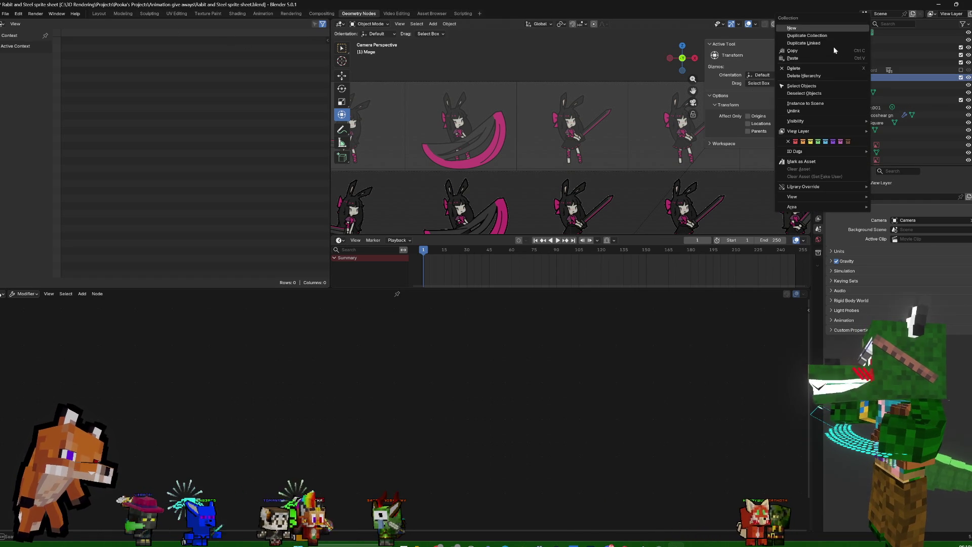
Create and rename a new child collection inside Mage, then reselect Mage
left_click(794, 28)
double_click(858, 93)
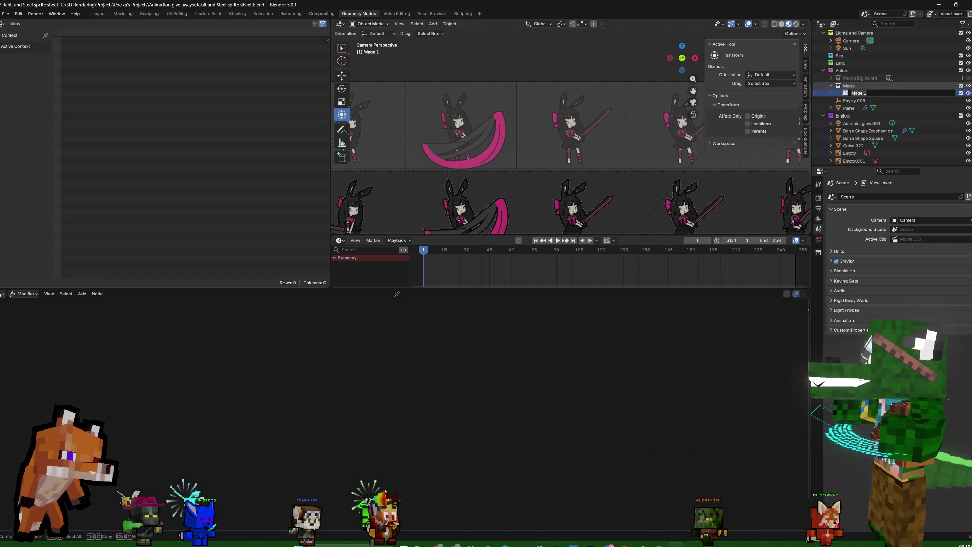
type("Po")
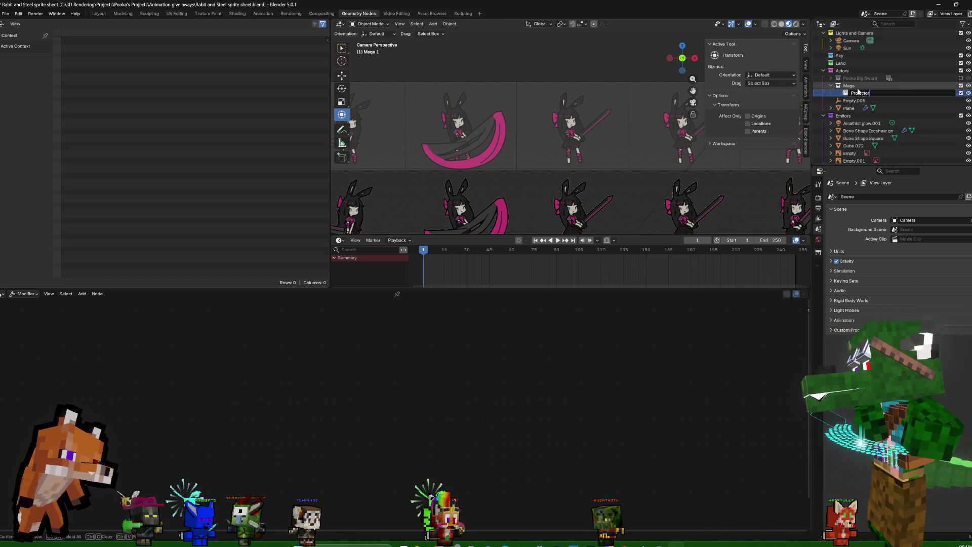
type("or")
key("Return")
left_click(848, 86)
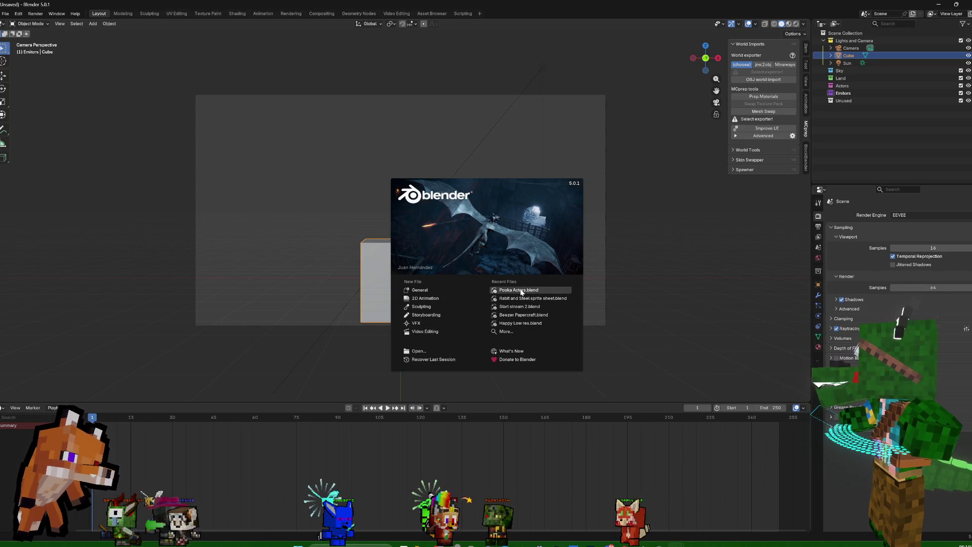
Dismiss the splash screen and delete the default cube
left_click(323, 262)
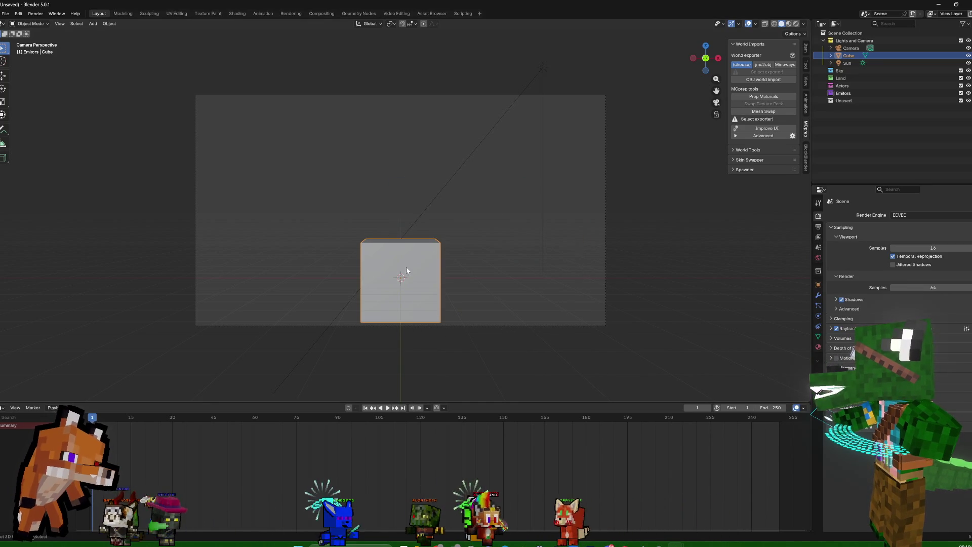
key("x")
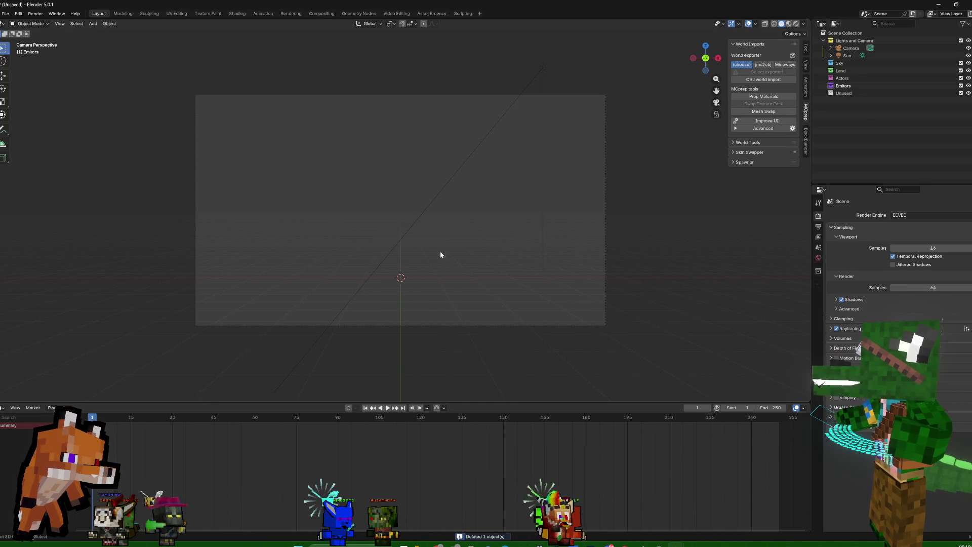
left_click(8, 15)
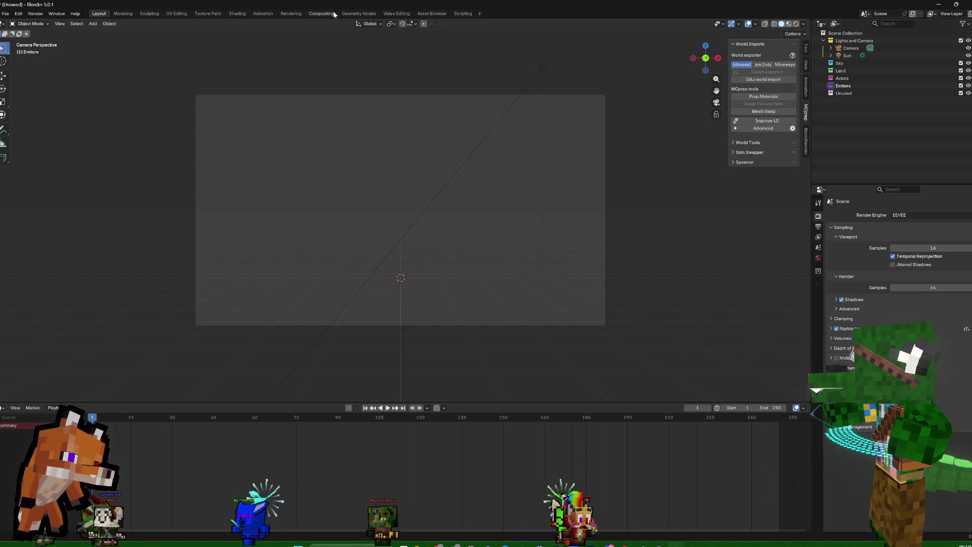
In the Asset Browser workspace, set Import Method to Append and drop Steampunk Pooka into the scene
left_click(431, 14)
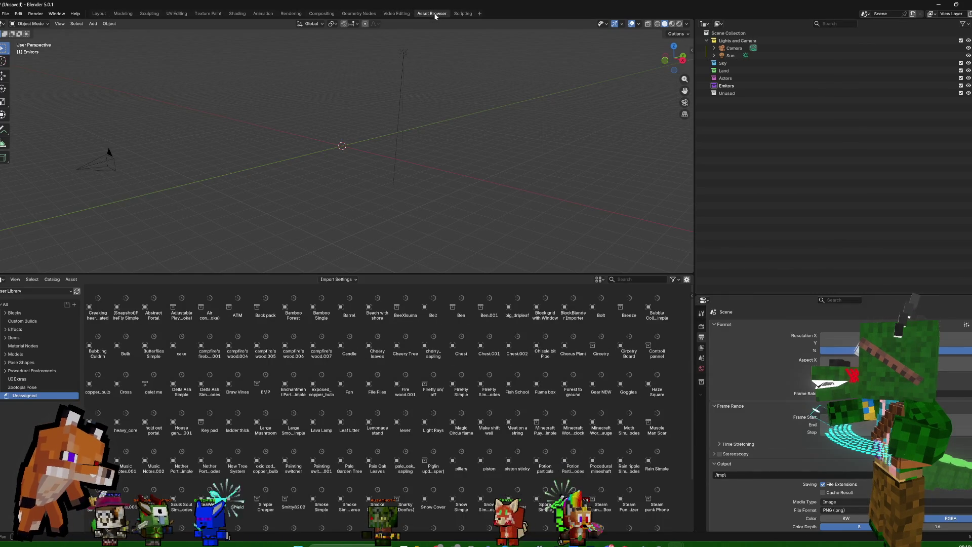
left_click(343, 279)
left_click(340, 294)
left_click(347, 322)
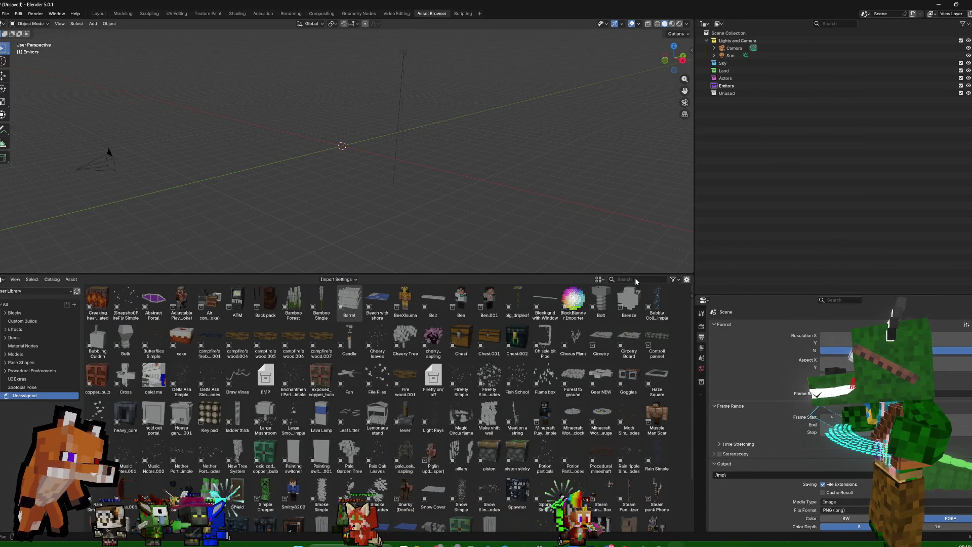
type("pooka")
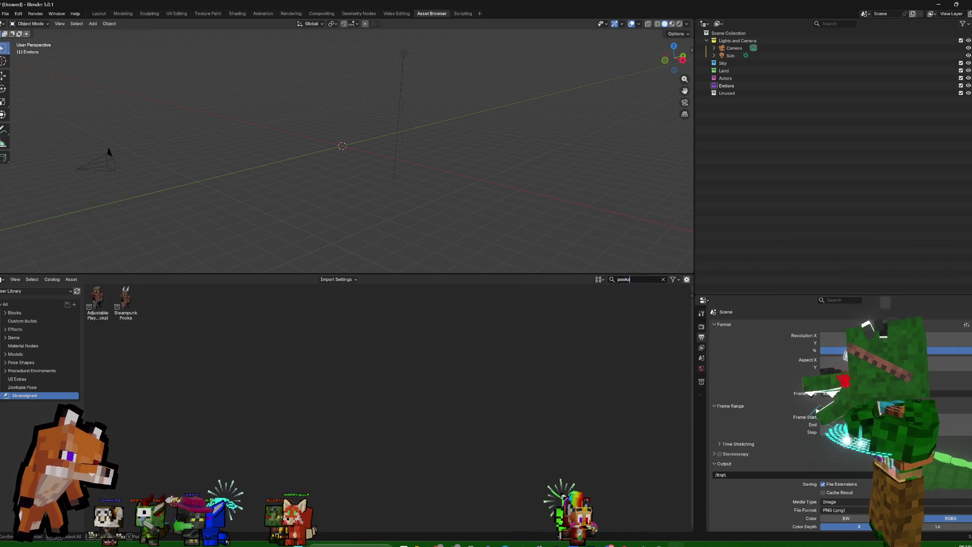
left_click_drag(126, 312, 342, 147)
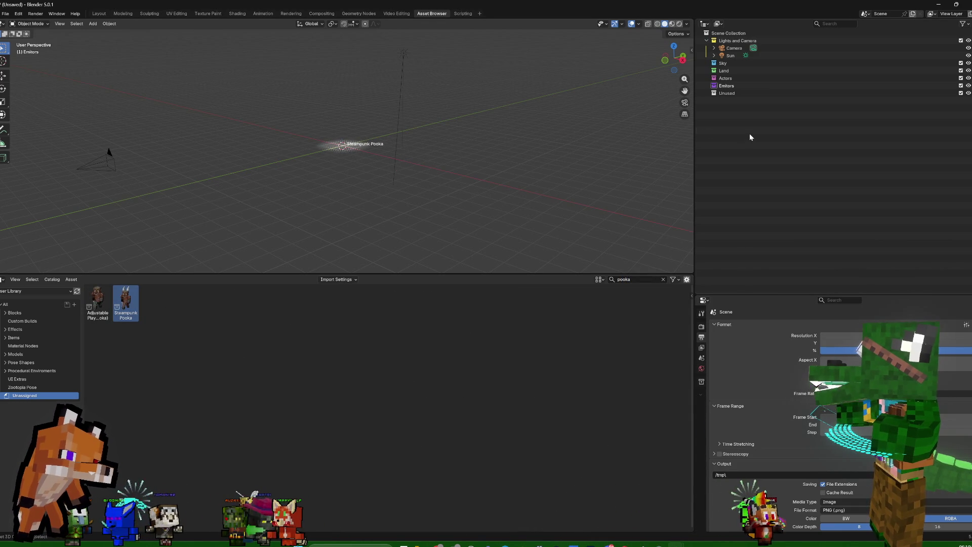
left_click(720, 92)
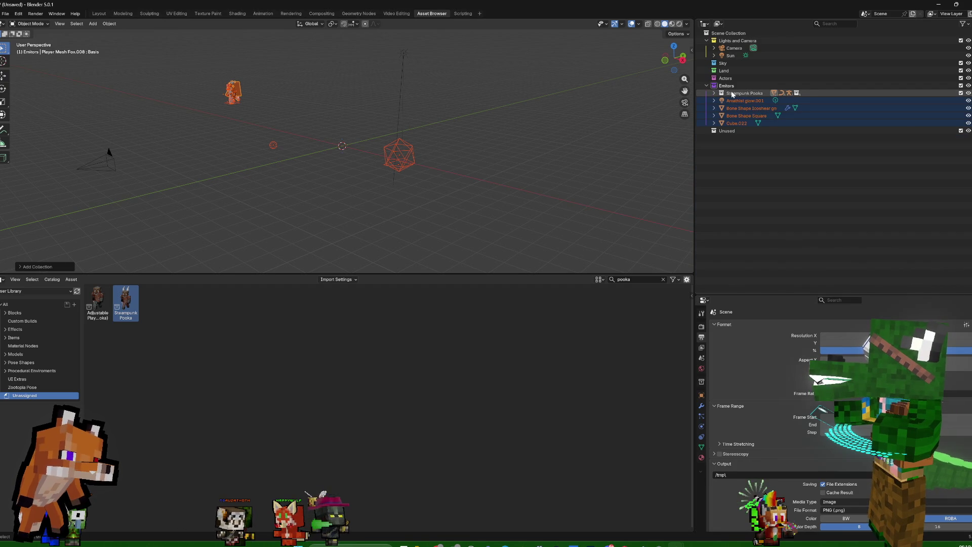
Move Steampunk Pooka and its helper objects into the Actors collection
left_click(744, 93)
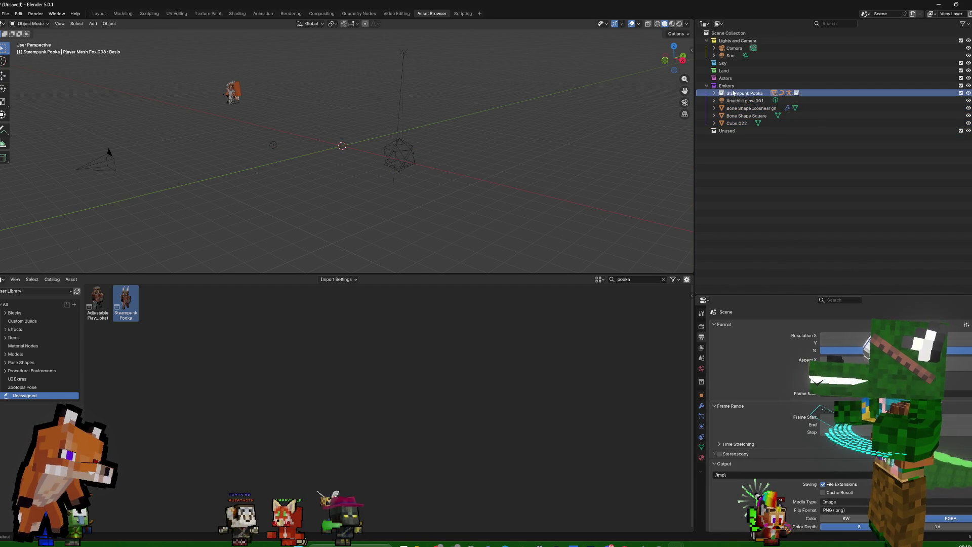
left_click_drag(734, 94, 735, 79)
left_click(740, 100)
left_click(740, 123, "shift")
left_click_drag(741, 124, 740, 79)
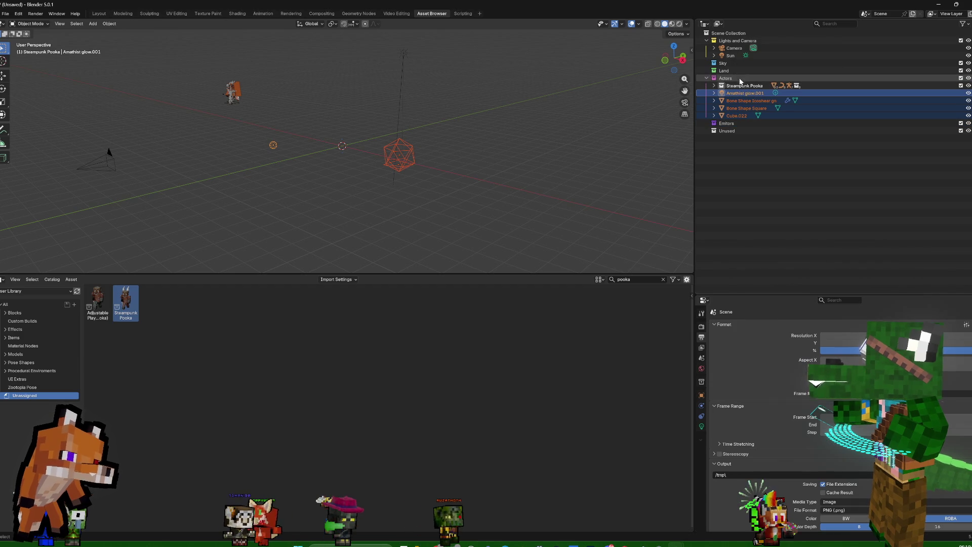
Create a Base Pooka collection under Actors and move the Pooka and helpers into it
left_click(740, 79)
right_click(729, 79)
left_click(681, 78)
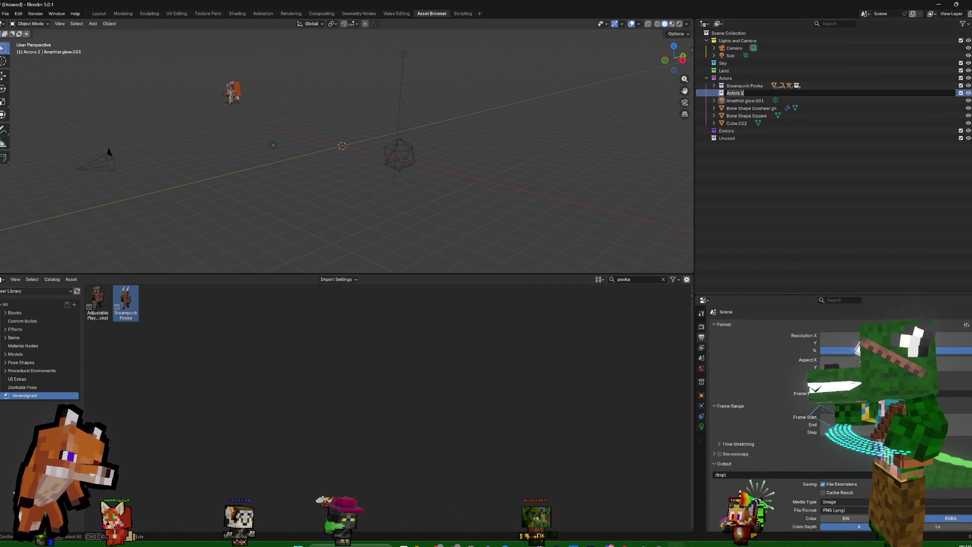
type("Bas")
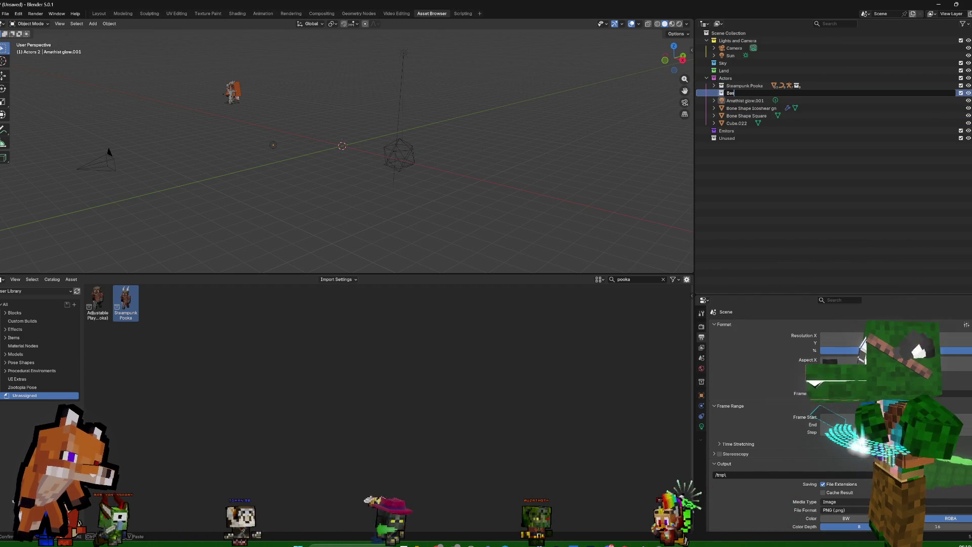
type("e Pooka")
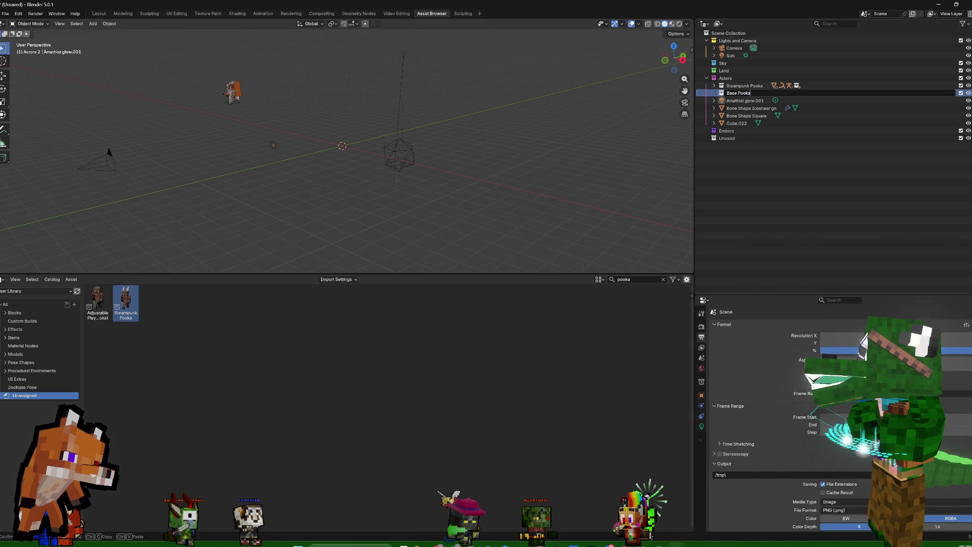
key("Return")
left_click(749, 86)
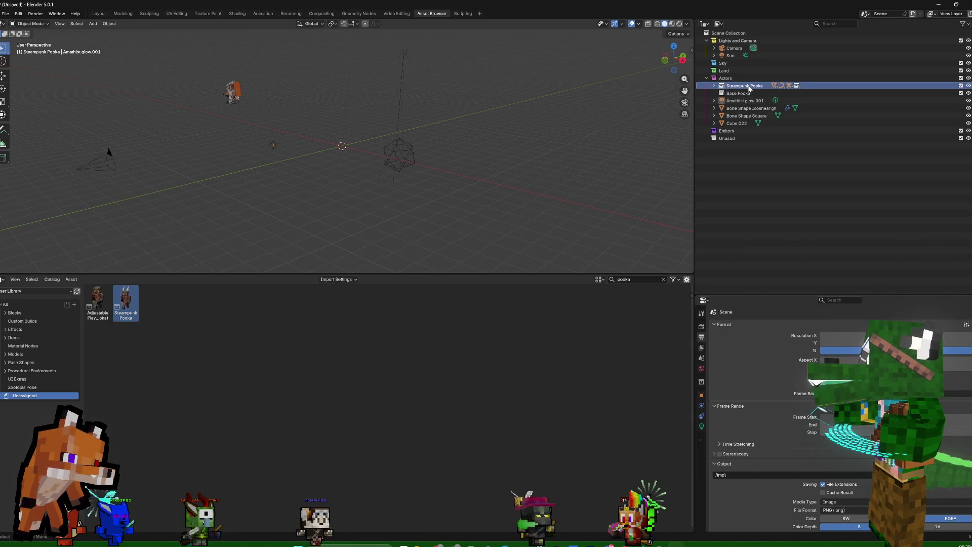
left_click_drag(748, 86, 725, 95)
left_click(740, 101)
left_click(735, 123, "shift")
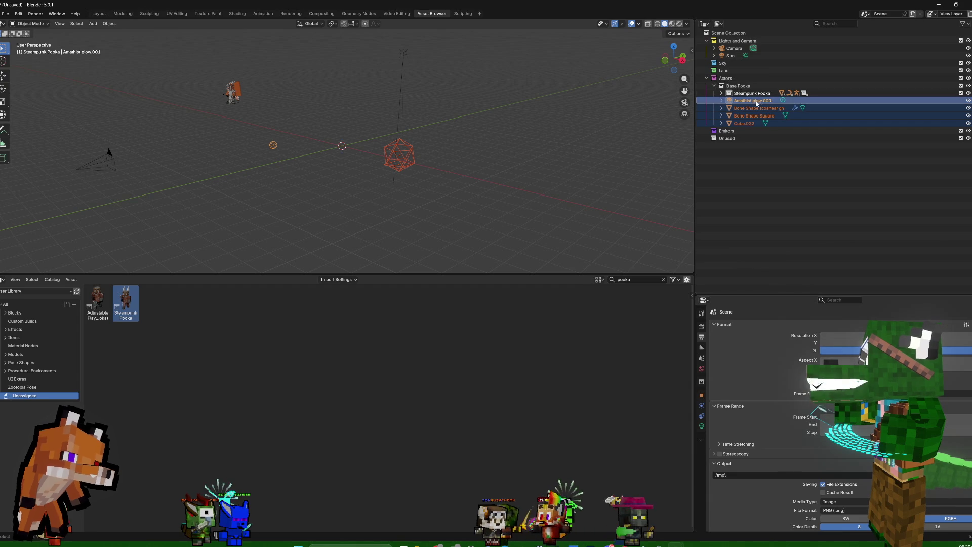
Duplicate Base Pooka, rename the copy Mage and select its Minecraft Player Fox.001
left_click(721, 85)
right_click(714, 86)
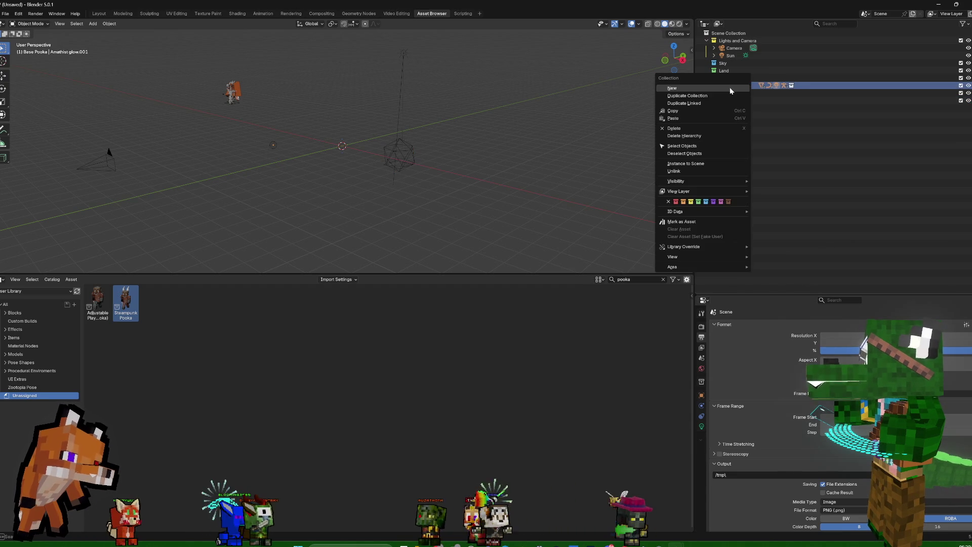
left_click(713, 97)
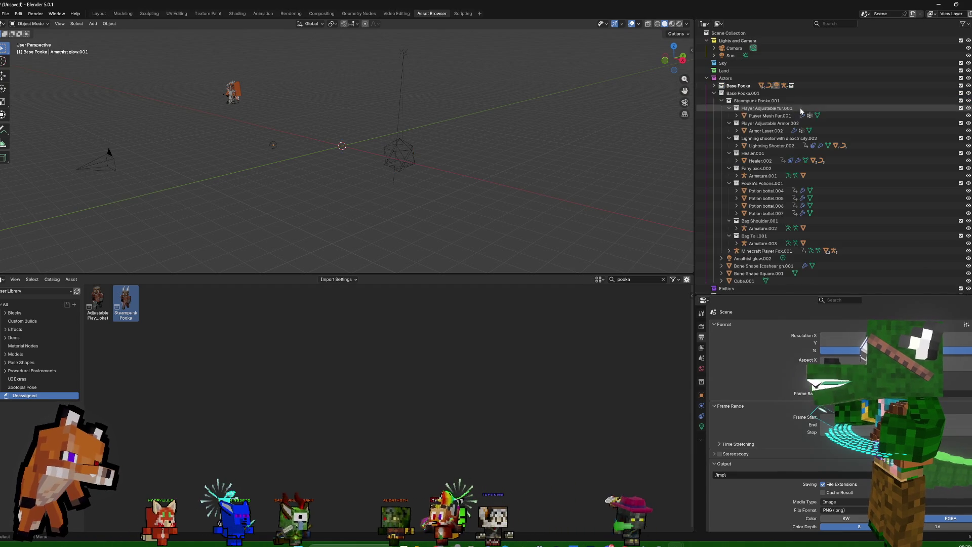
left_click(720, 93)
double_click(743, 94)
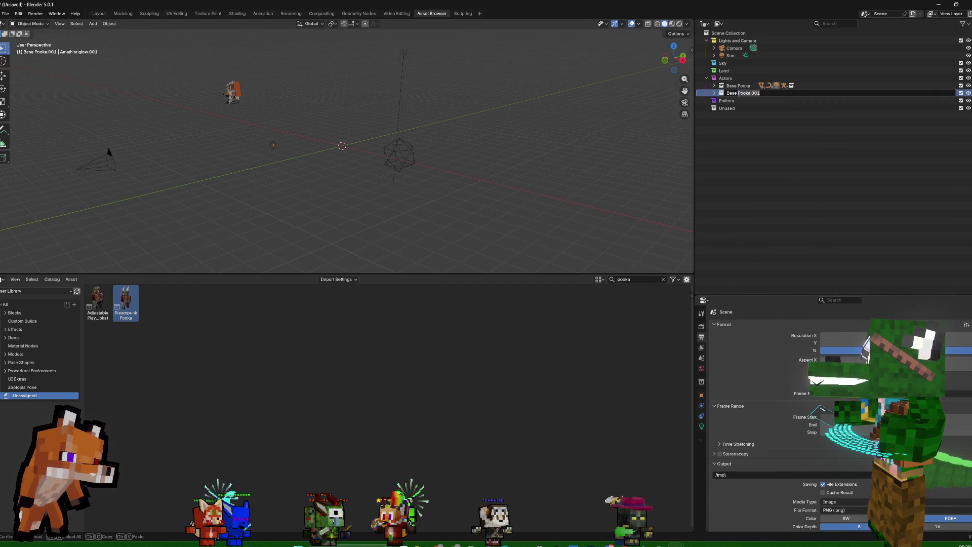
type("Mage")
key("Return")
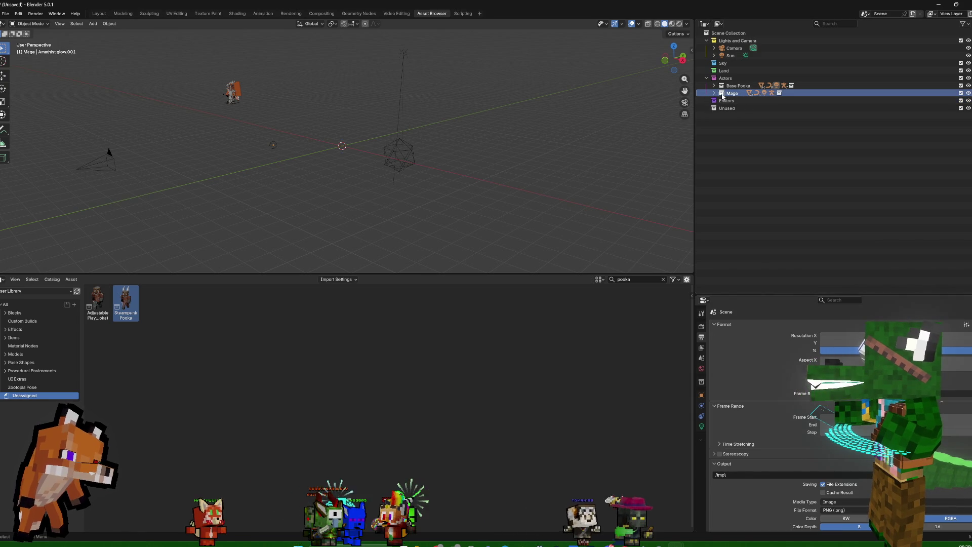
left_click(721, 94, "shift")
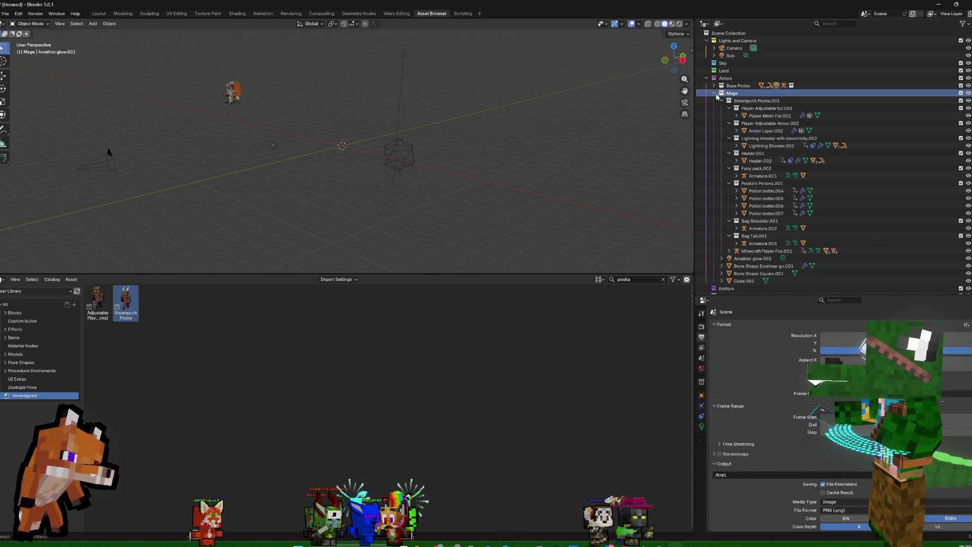
left_click(752, 252)
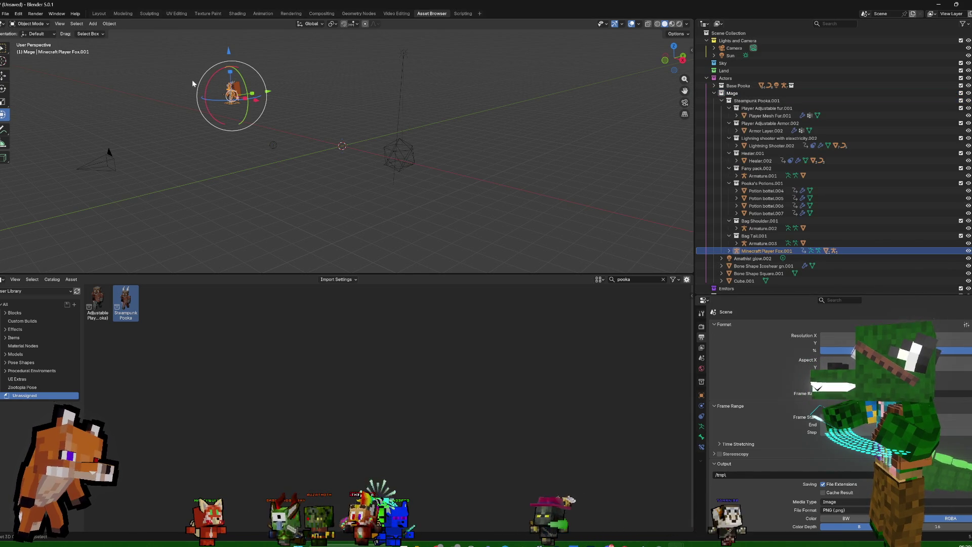
Shift the Mage character beside the original, frame both from the front in Material Preview
left_click_drag(256, 100, 264, 108)
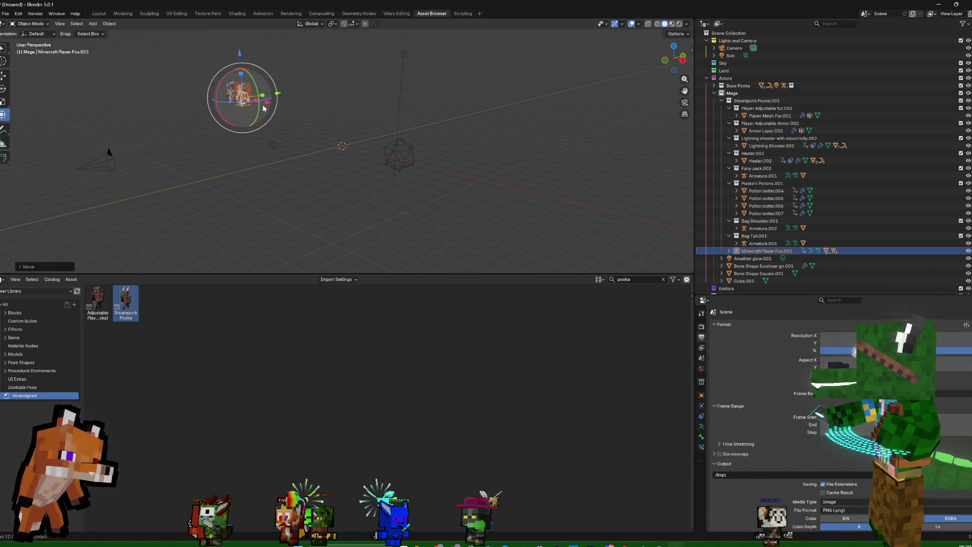
key("KP_Decimal")
mouse_move(407, 142)
middle_mouse_down()
mouse_move(435, 139)
mouse_move(484, 68)
middle_mouse_up()
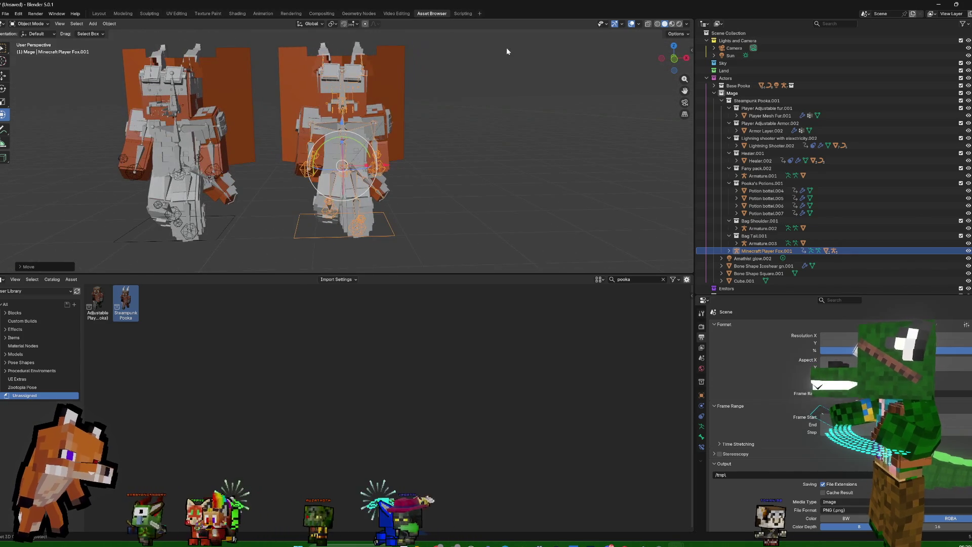
left_click(671, 24)
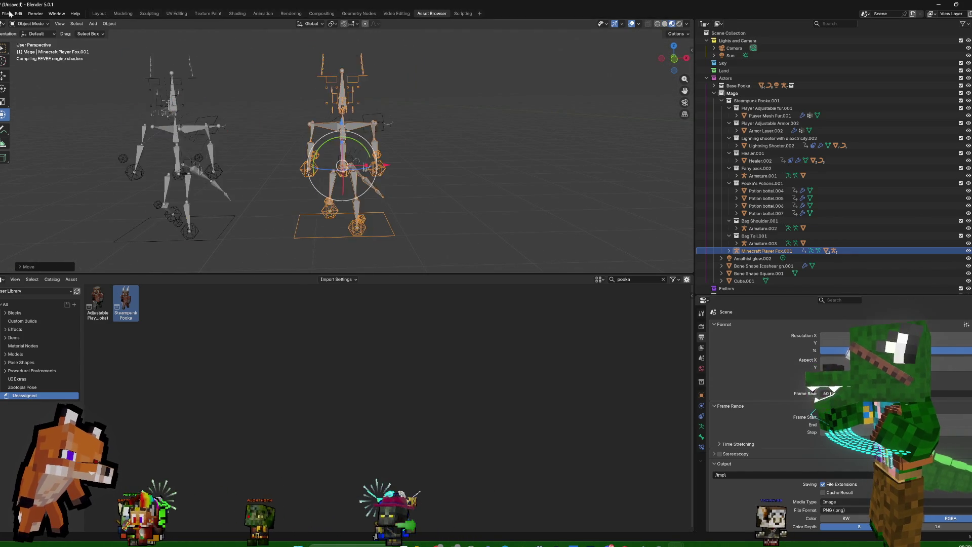
left_click(6, 13)
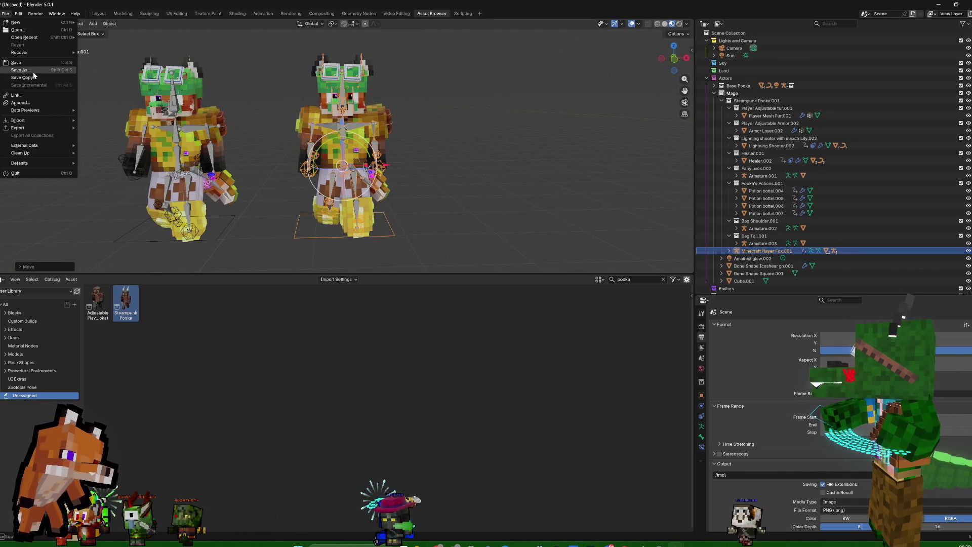
Save the scene as 'Pooka Rabbit and Steal OUTFIT ONLY' in C:\3D Rendering\My Models
left_click(33, 70)
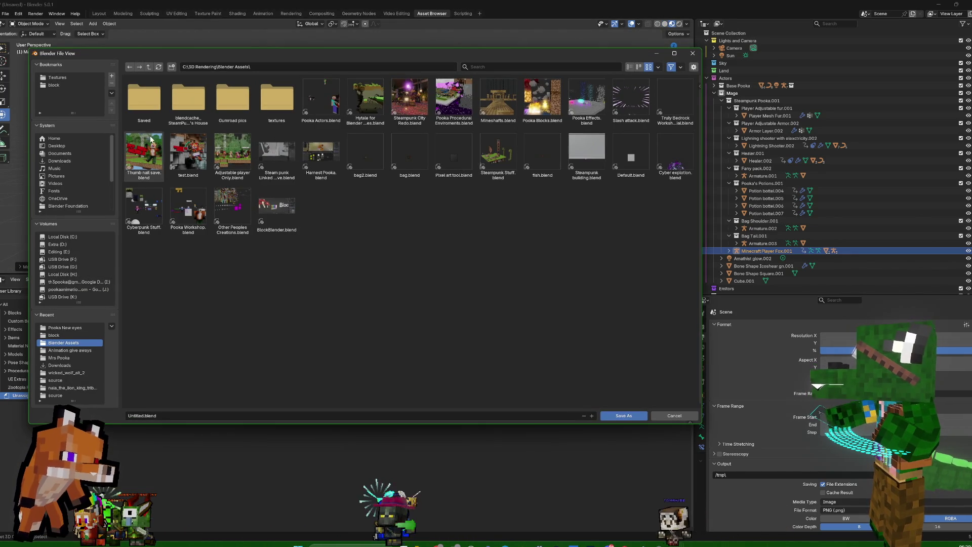
left_click(149, 67)
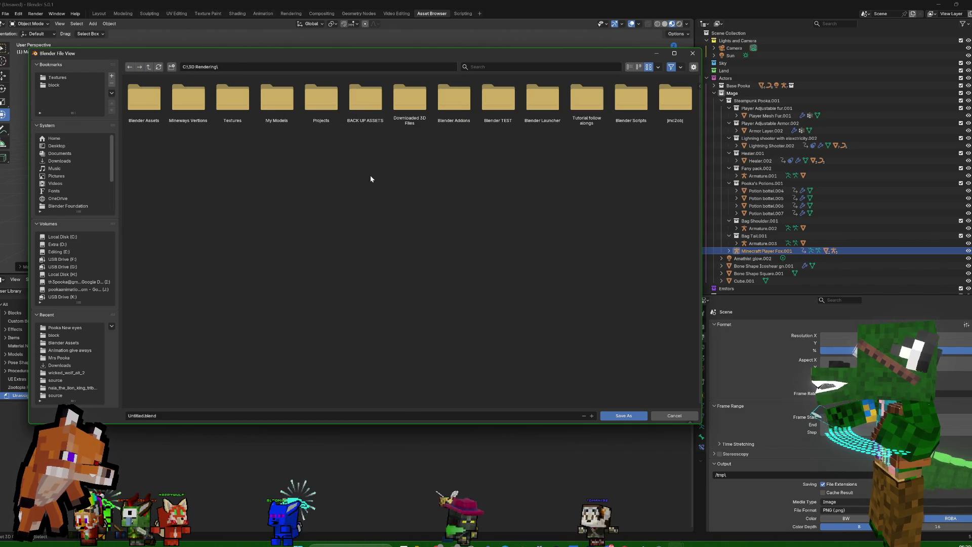
left_click(276, 101)
left_click(152, 415)
type("Pooka R")
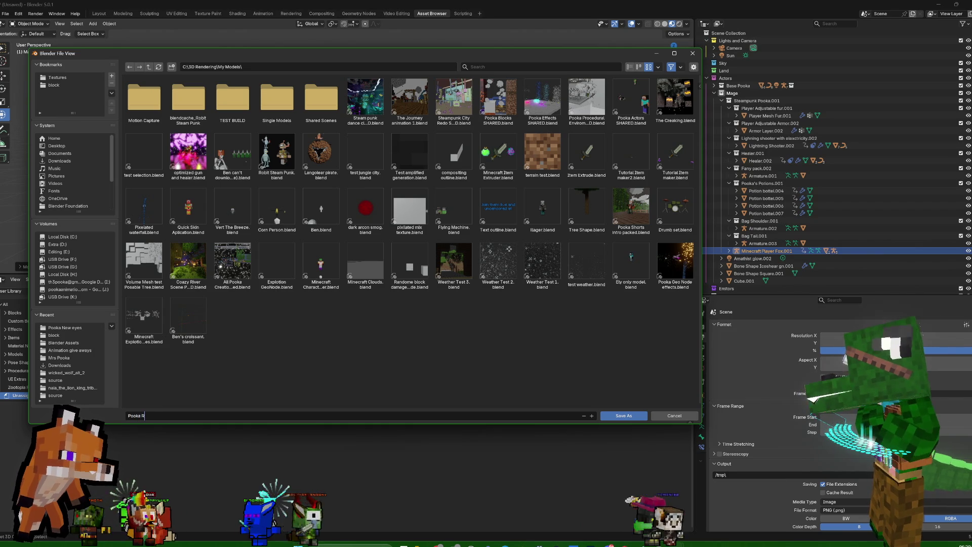
type("e")
type("bbit and")
type(" Steal C")
type("TFIT ONLY")
left_click(183, 422)
key("Return")
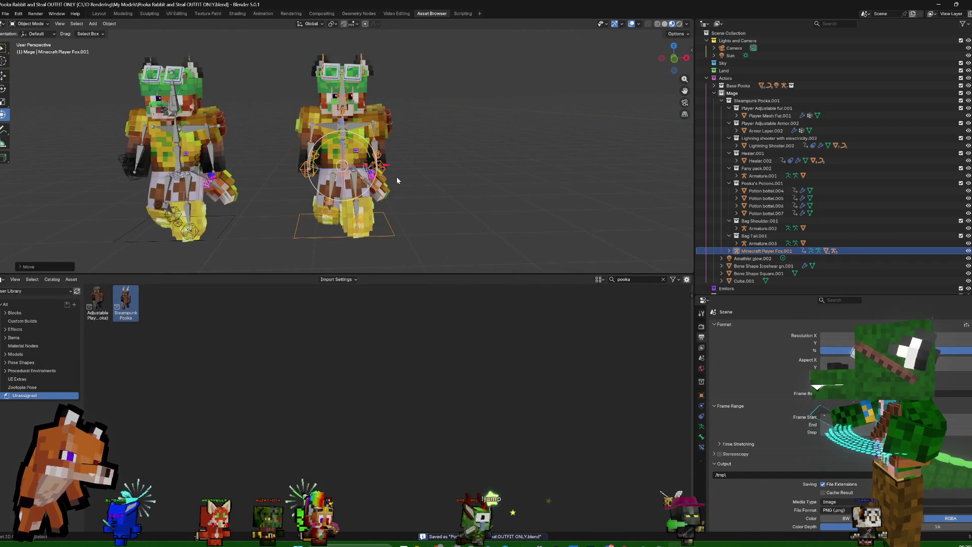
Collapse the copied Pooka's outfit sub-collections and delete the adjustable armor collection hierarchy
left_click(376, 115)
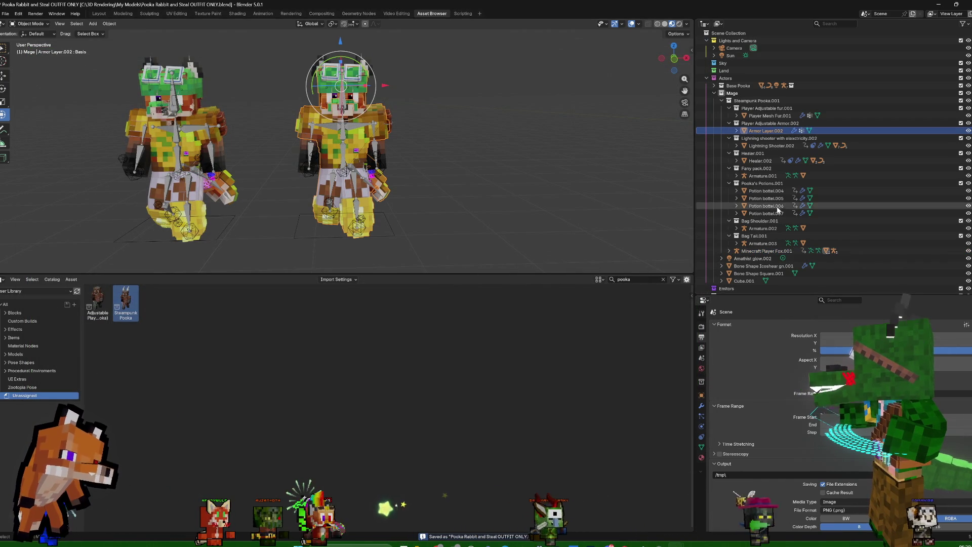
key("KP_Subtract")
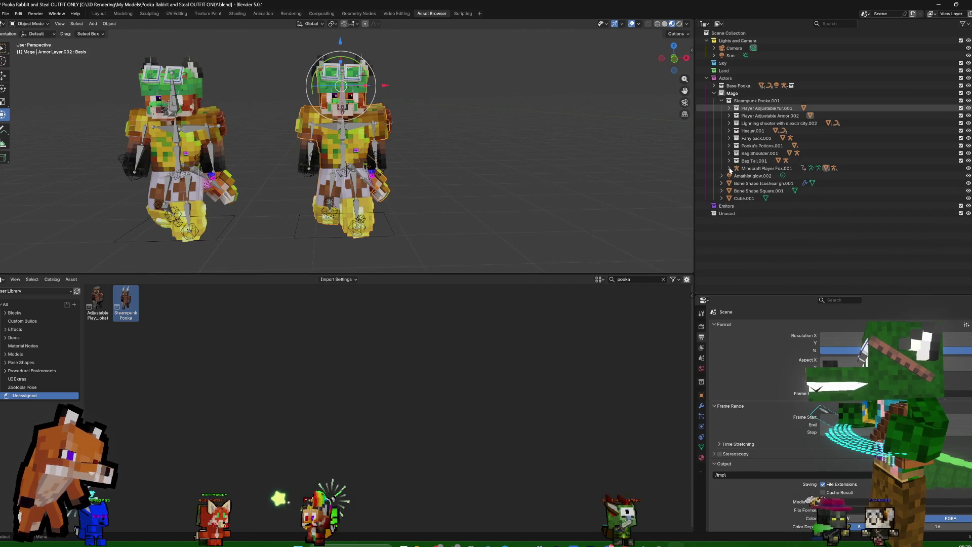
left_click(766, 116)
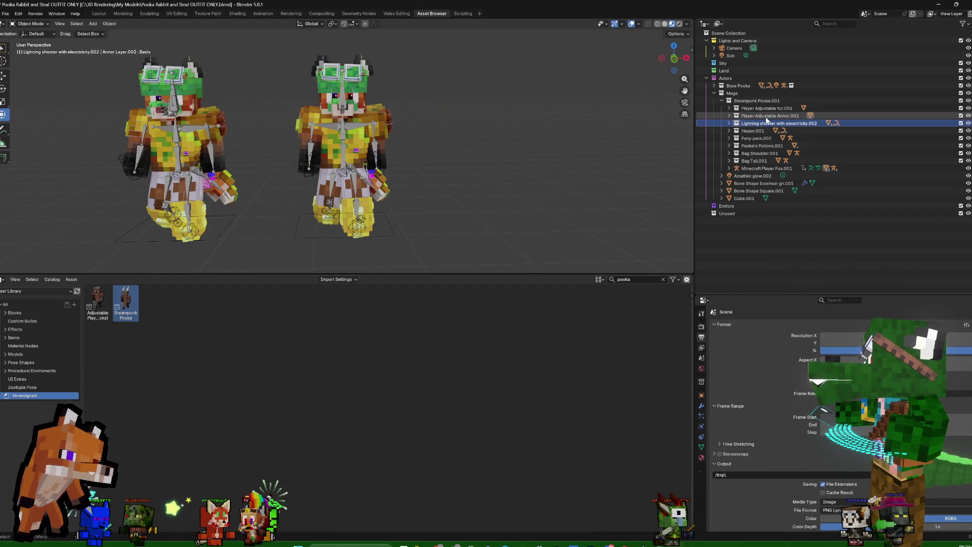
right_click(766, 119)
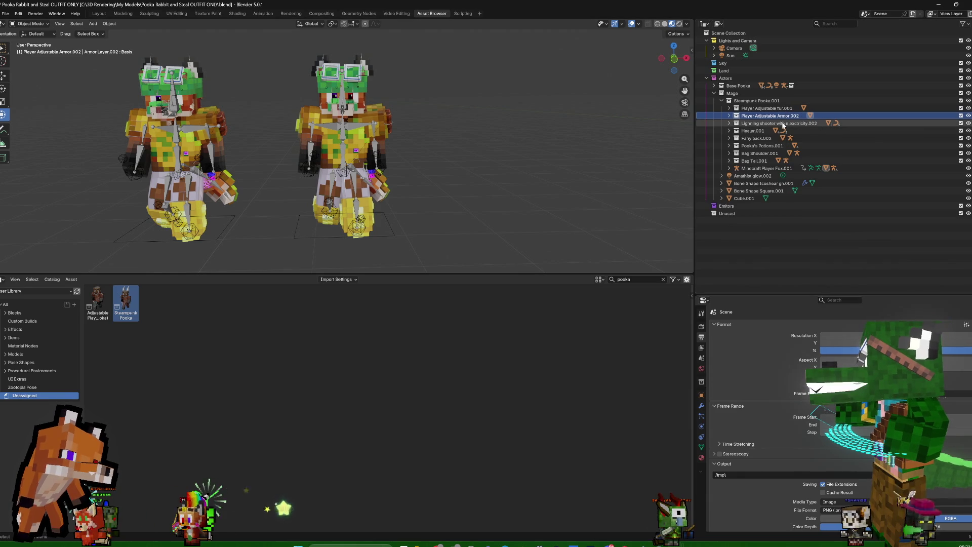
left_click(794, 123)
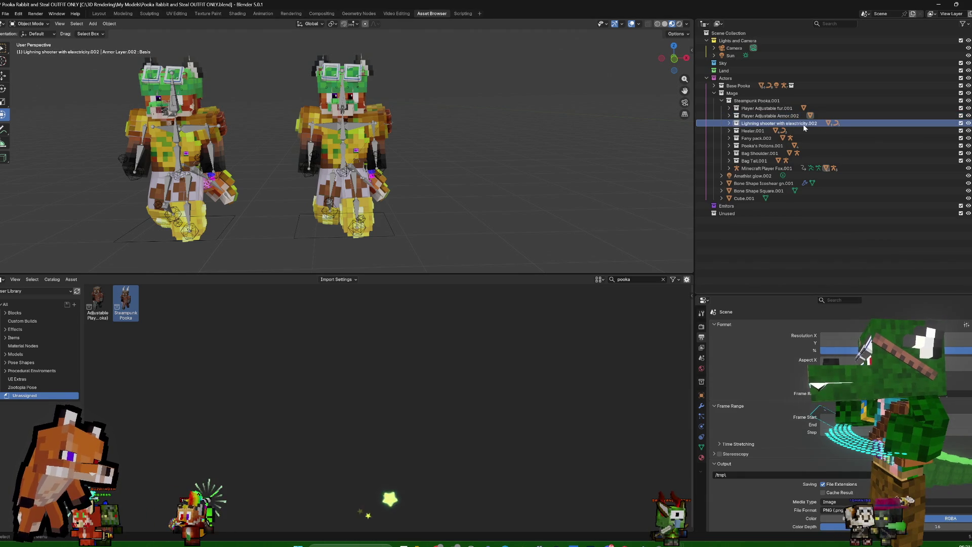
left_click(793, 115)
right_click(793, 117)
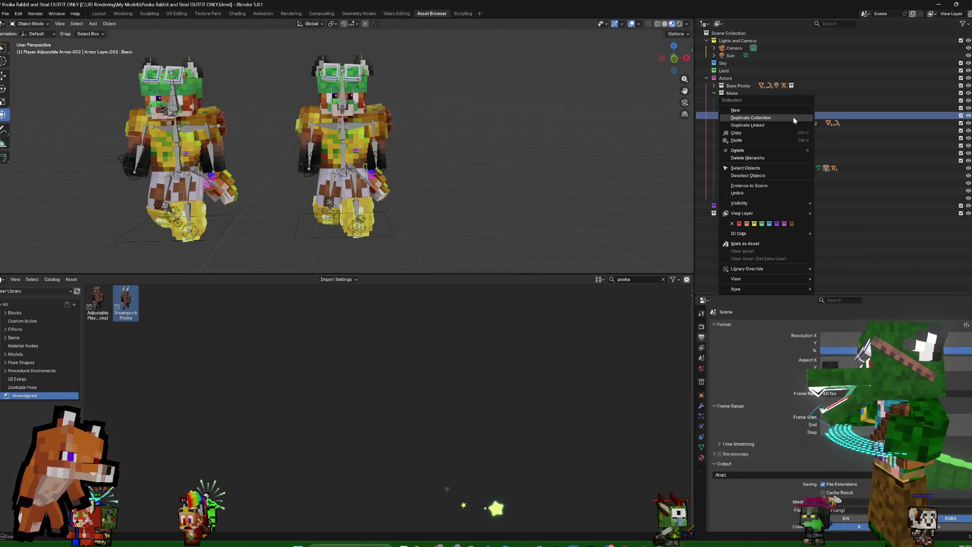
left_click(748, 158)
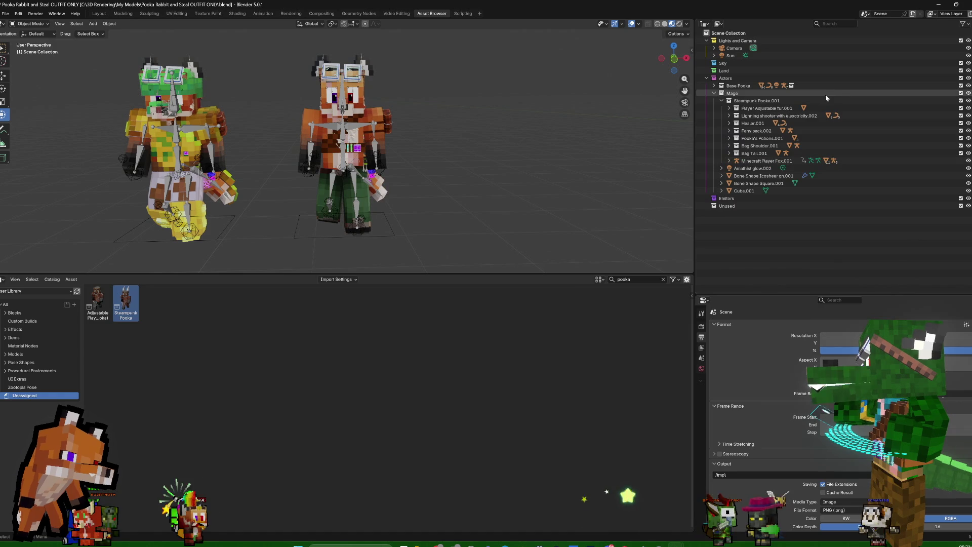
Delete the Lightning shooter and Healer.001 collection hierarchies from the copy
left_click(763, 116)
right_click(760, 114)
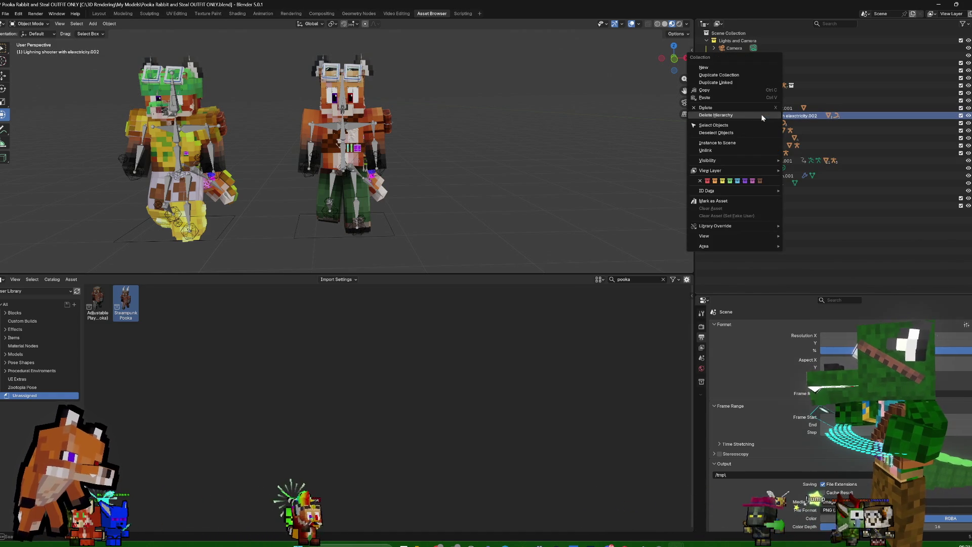
left_click(746, 115)
left_click(757, 116)
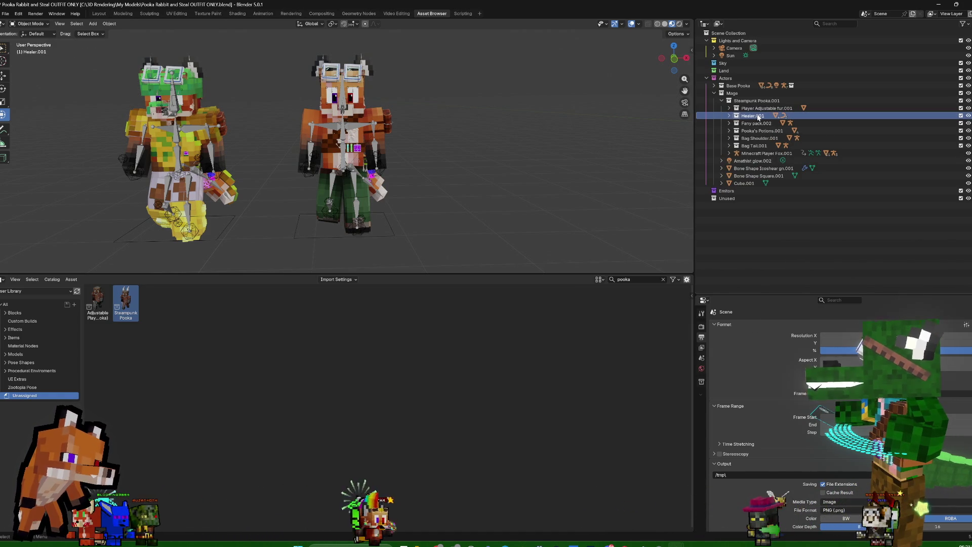
right_click(757, 115)
left_click(745, 114)
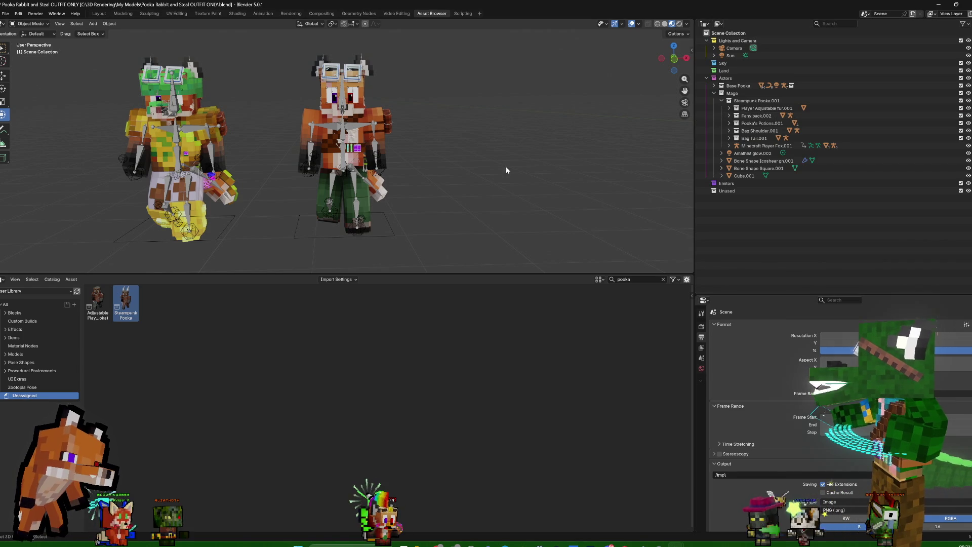
middle_click_drag(467, 190, 508, 191)
Select the copied fox's body mesh and orbit so both characters face the viewer
left_click(300, 116)
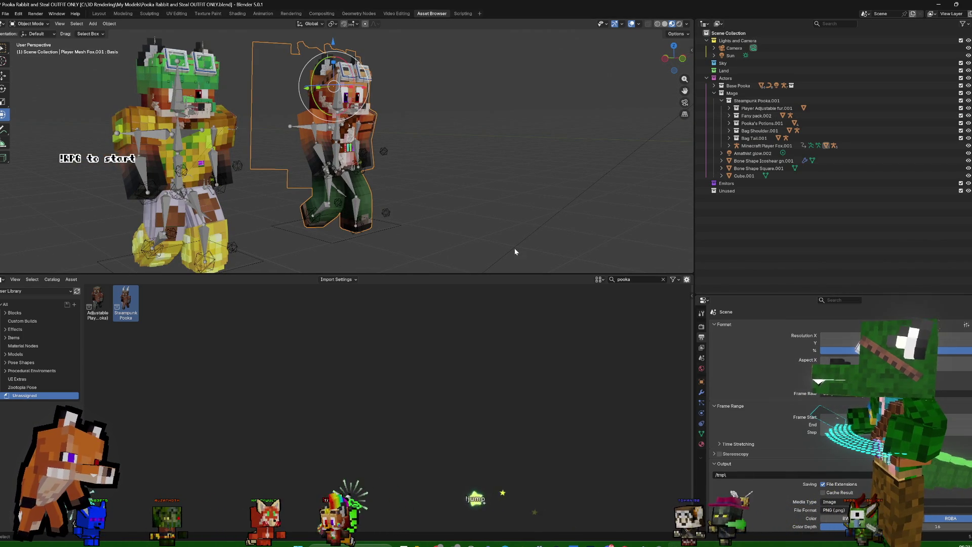
middle_click_drag(507, 151, 452, 160)
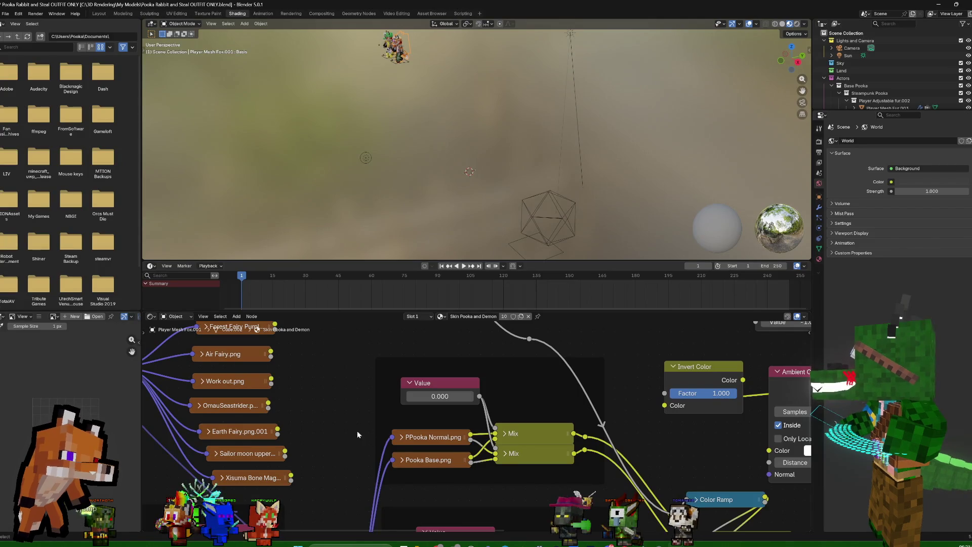
Set Demon Transformation to 1 and link the OmauSeastrider texture into the lower Mix node
middle_click_drag(377, 437, 457, 414)
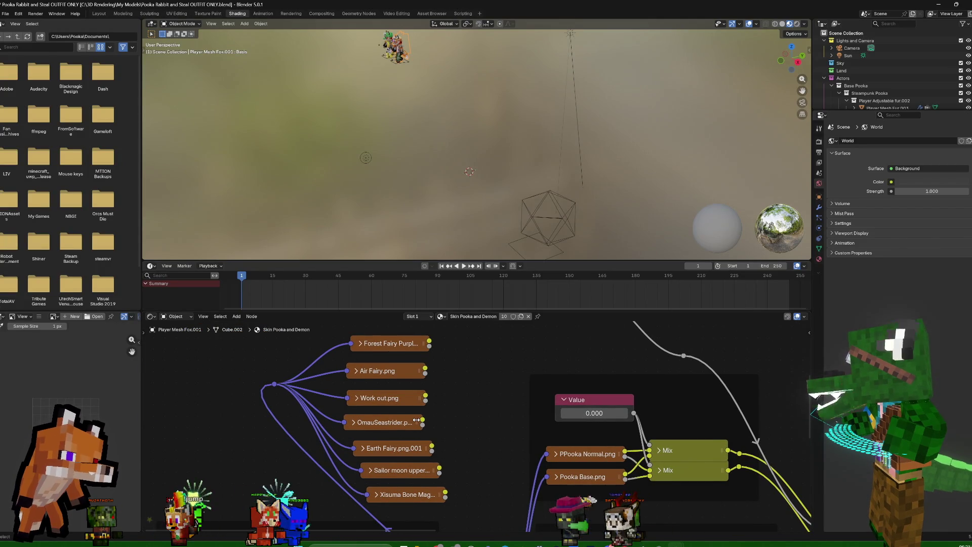
middle_click_drag(543, 432, 332, 408)
scroll(335, 395, "down", 1)
scroll(338, 372, "down", 1)
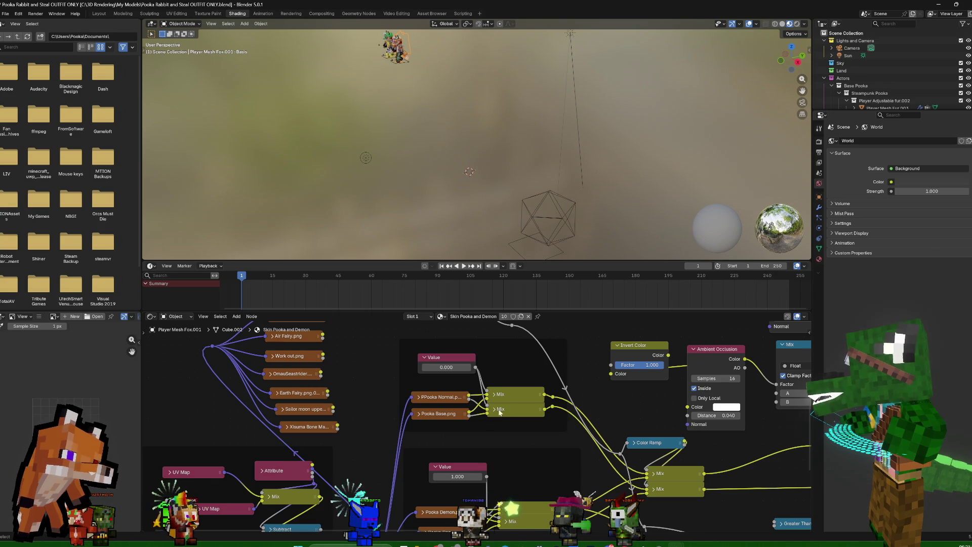
left_click_drag(924, 231, 968, 232)
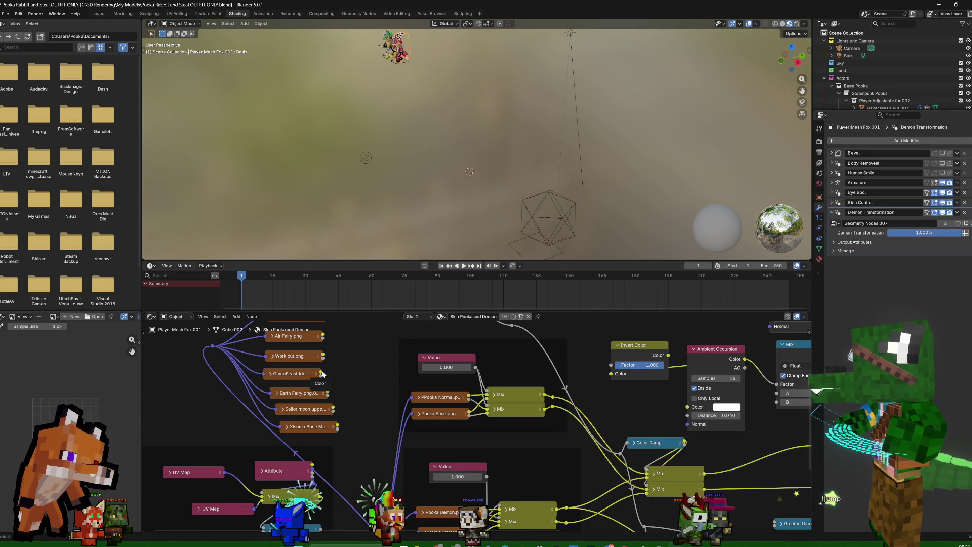
middle_click_drag(365, 392, 351, 338)
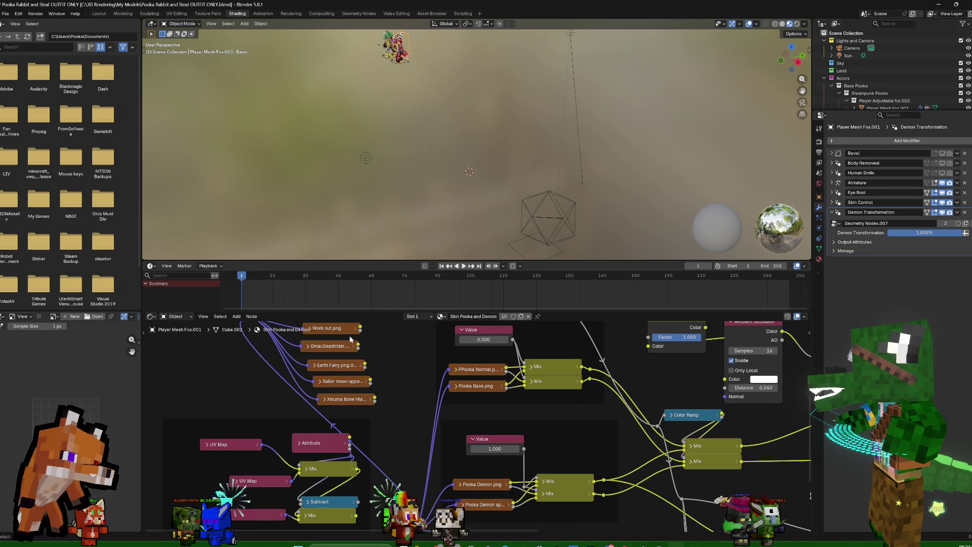
left_click_drag(358, 346, 472, 480)
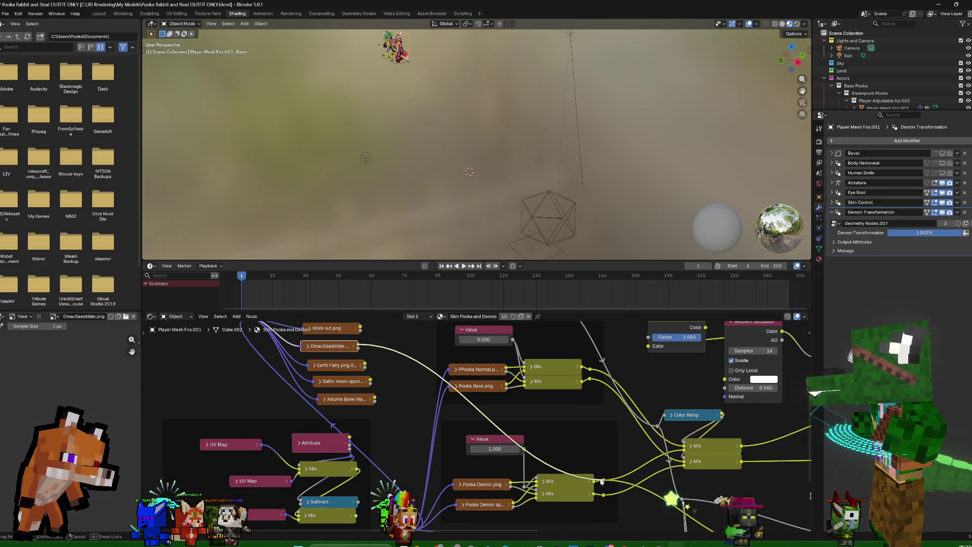
left_click_drag(600, 480, 577, 486)
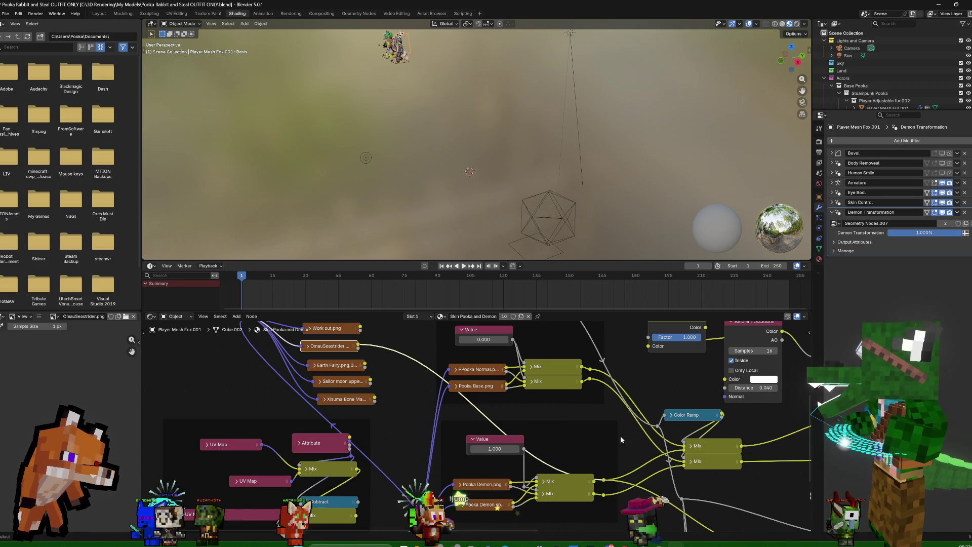
Make the skin material single-user as Skin Pooka and Demon.001 and reconnect the OmauSeastrider link
left_click(819, 259)
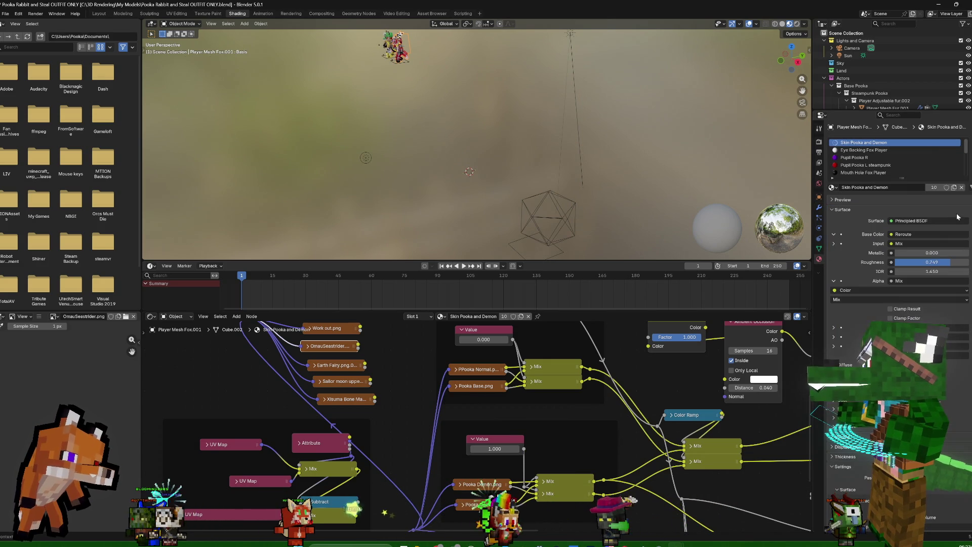
left_click(934, 186)
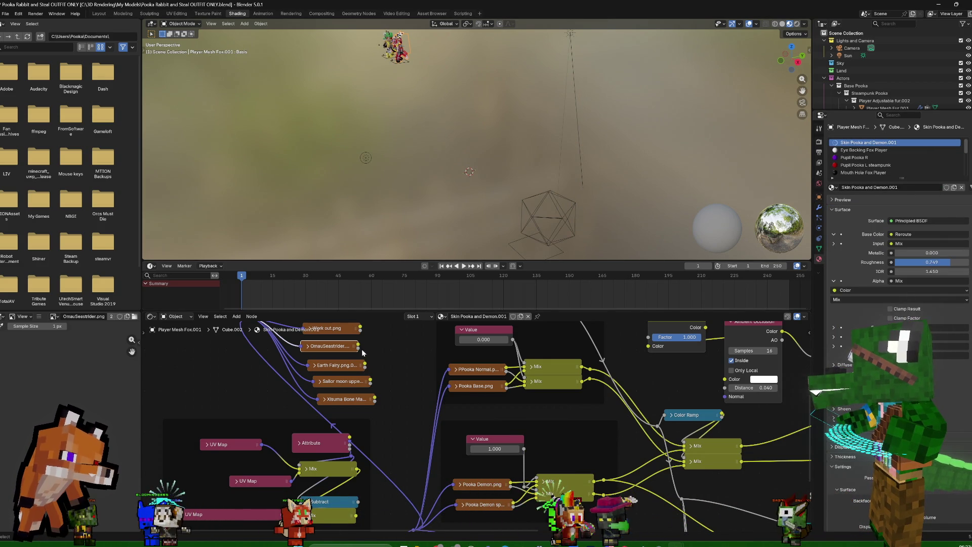
left_click_drag(457, 494, 536, 482)
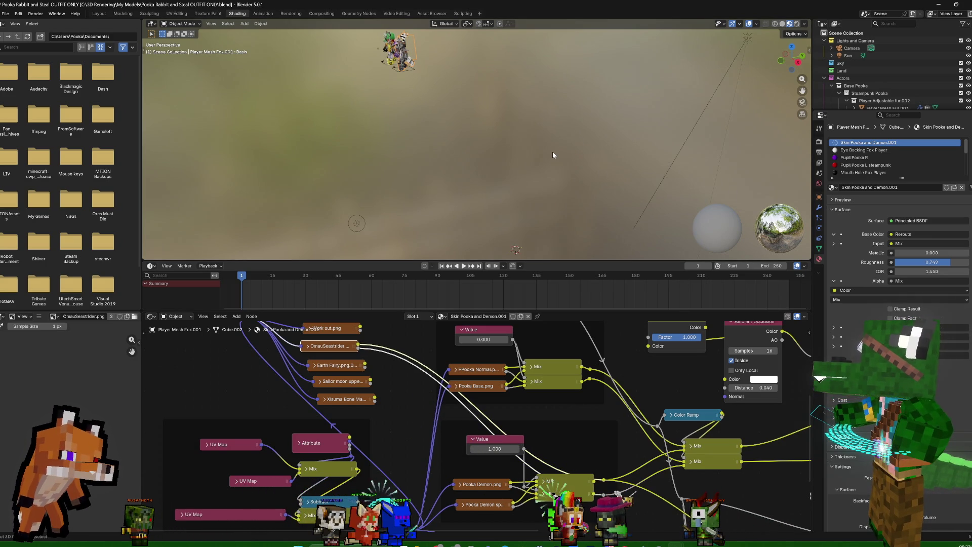
mouse_move(456, 110)
middle_mouse_down()
mouse_move(641, 118)
mouse_move(569, 115)
middle_mouse_up()
scroll(568, 118, "down", 3)
scroll(581, 141, "up", 5)
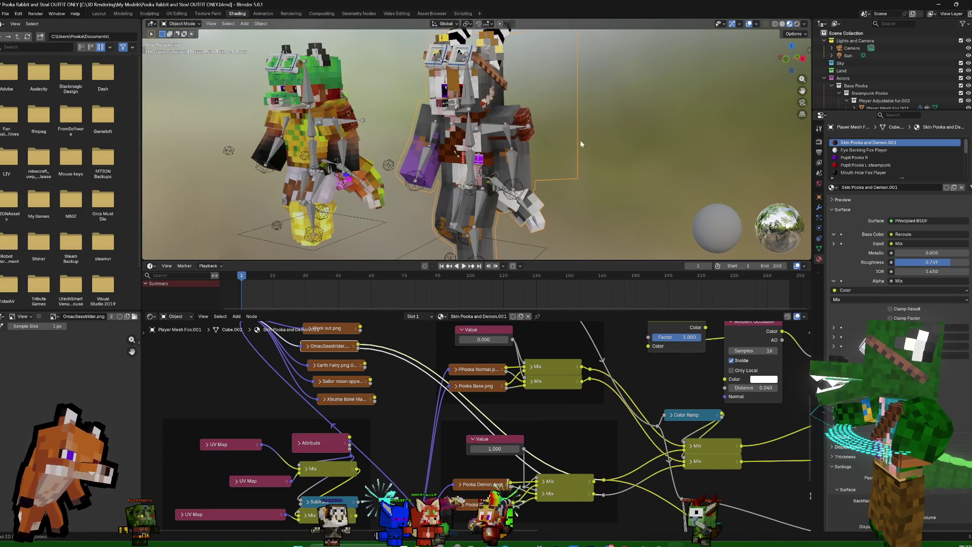
mouse_move(634, 154)
middle_mouse_down()
mouse_move(659, 156)
mouse_move(651, 165)
mouse_move(702, 157)
middle_mouse_up()
scroll(696, 151, "up", 3)
scroll(662, 162, "down", 3)
scroll(702, 156, "up", 3)
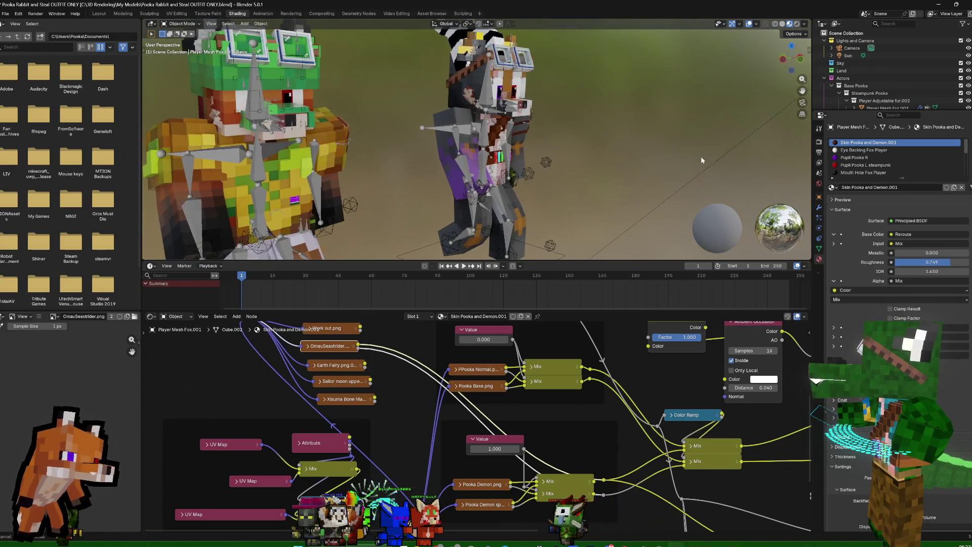
scroll(697, 157, "down", 1)
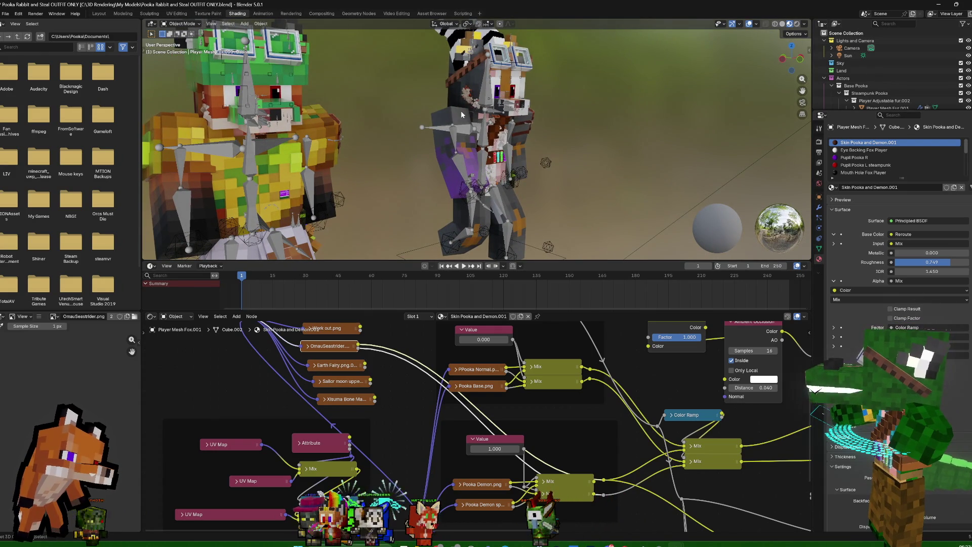
mouse_move(462, 112)
middle_mouse_down()
mouse_move(640, 141)
mouse_move(597, 140)
mouse_move(631, 145)
middle_mouse_up()
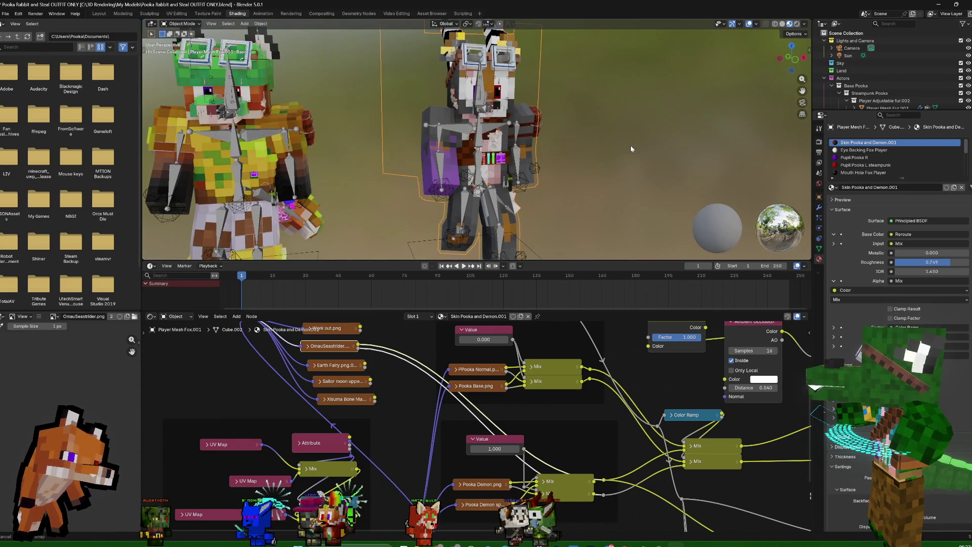
left_click(819, 213)
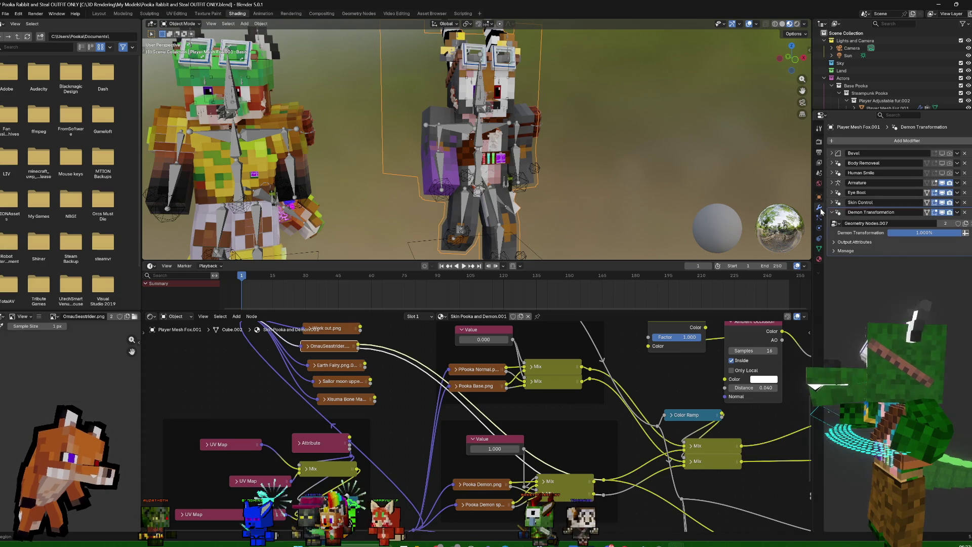
left_click_drag(924, 233, 895, 232)
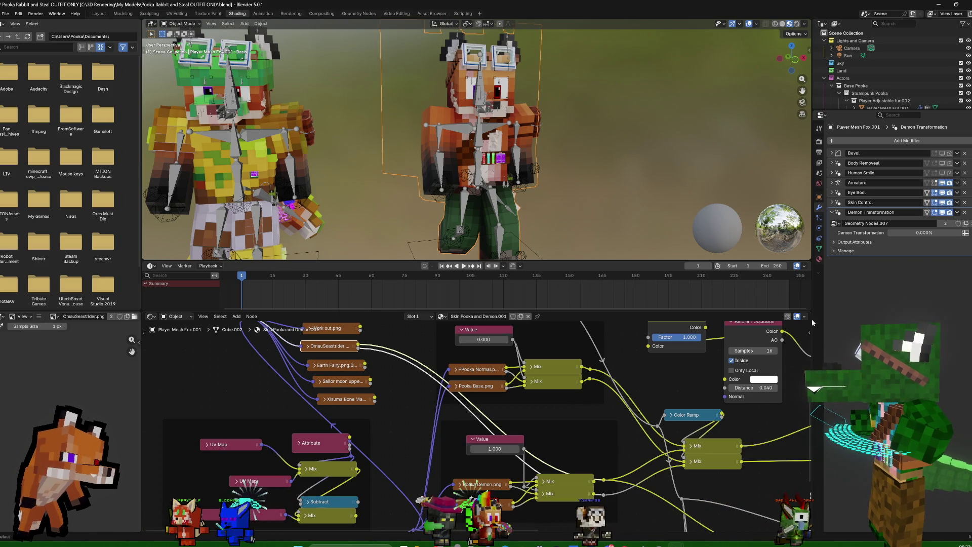
left_click_drag(903, 232, 961, 232)
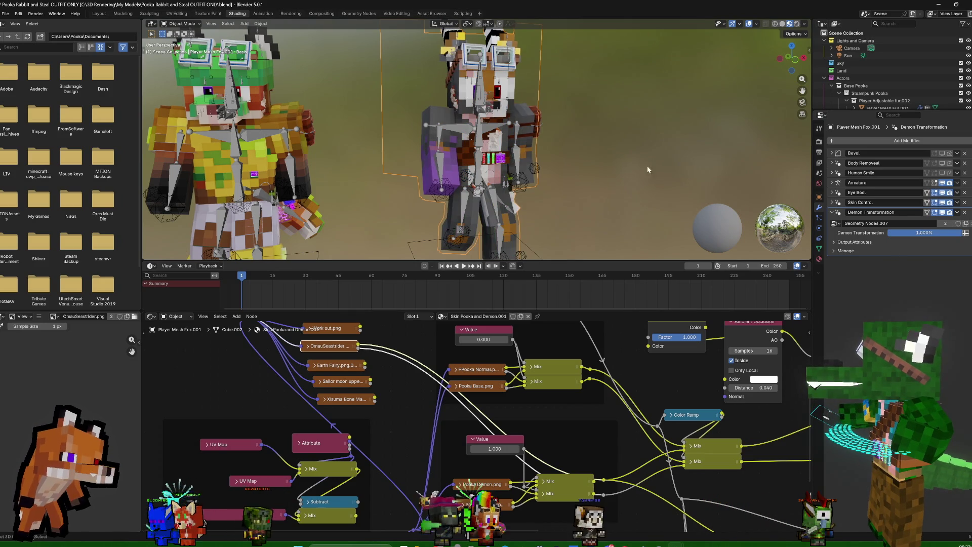
mouse_move(627, 159)
middle_mouse_down()
mouse_move(582, 172)
mouse_move(621, 181)
mouse_move(614, 167)
middle_mouse_up()
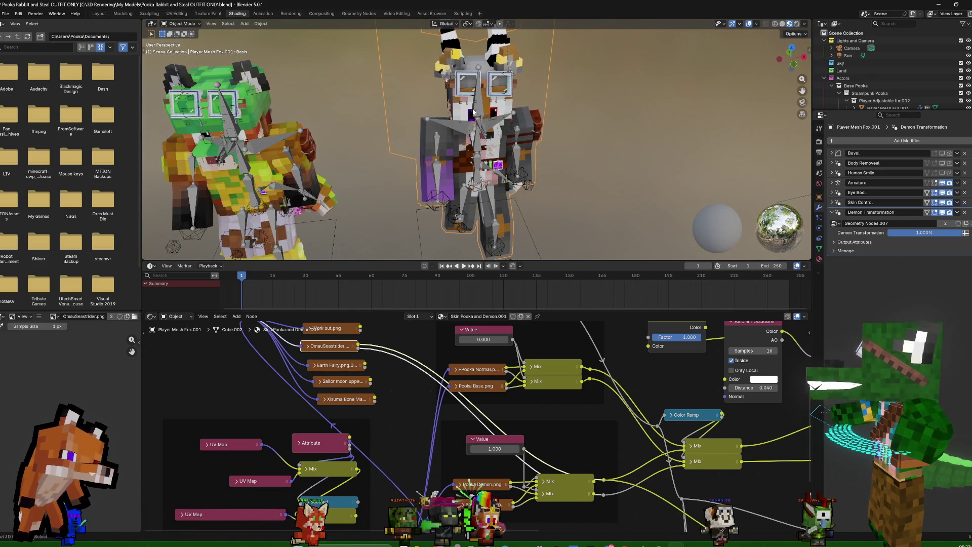
left_click(494, 112)
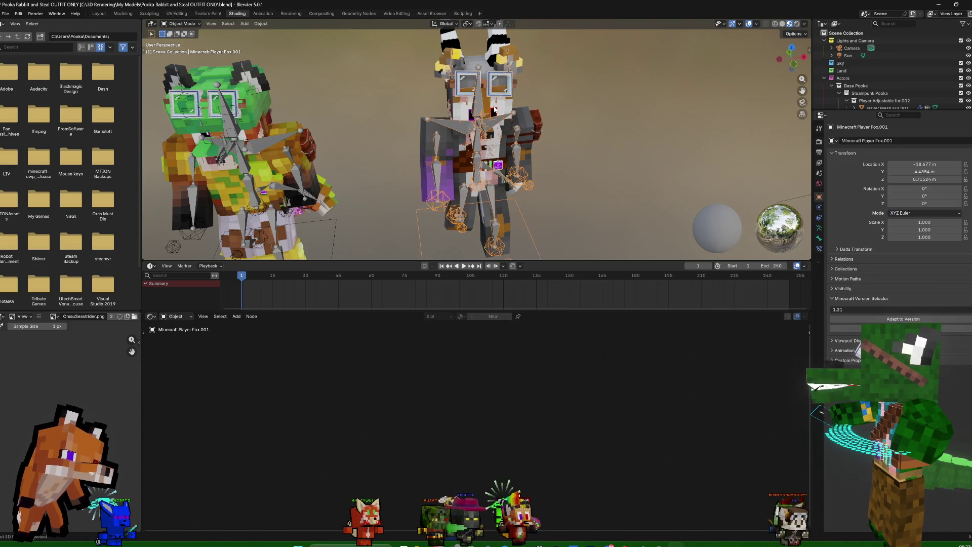
left_click(494, 111)
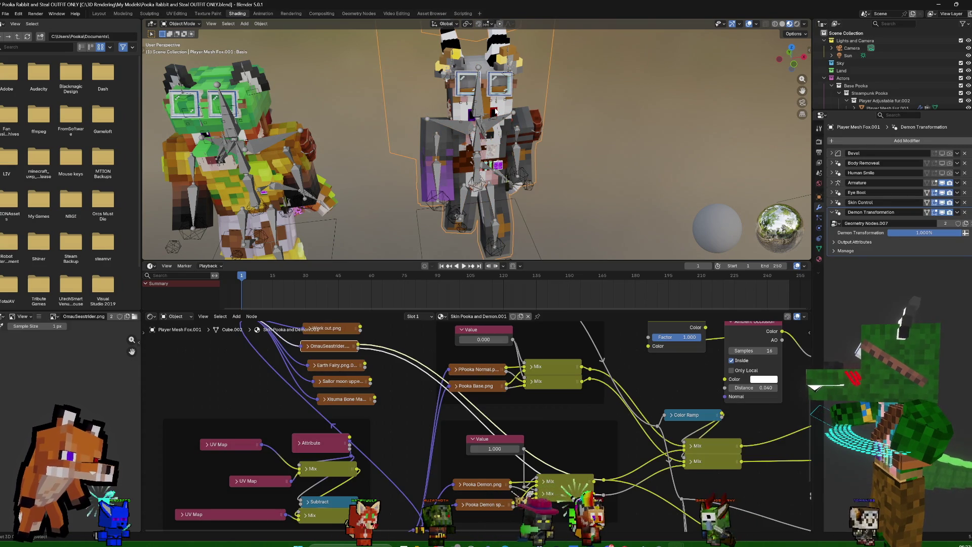
left_click(493, 111)
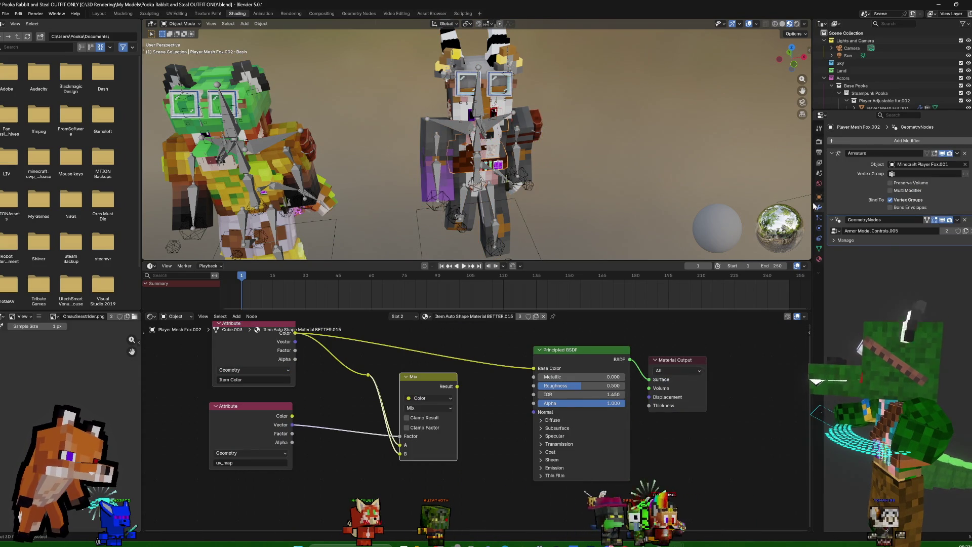
Delete the driver on the Pupil Pooka L steampunk material's Value node of Player Mesh Fox.001
left_click(819, 258)
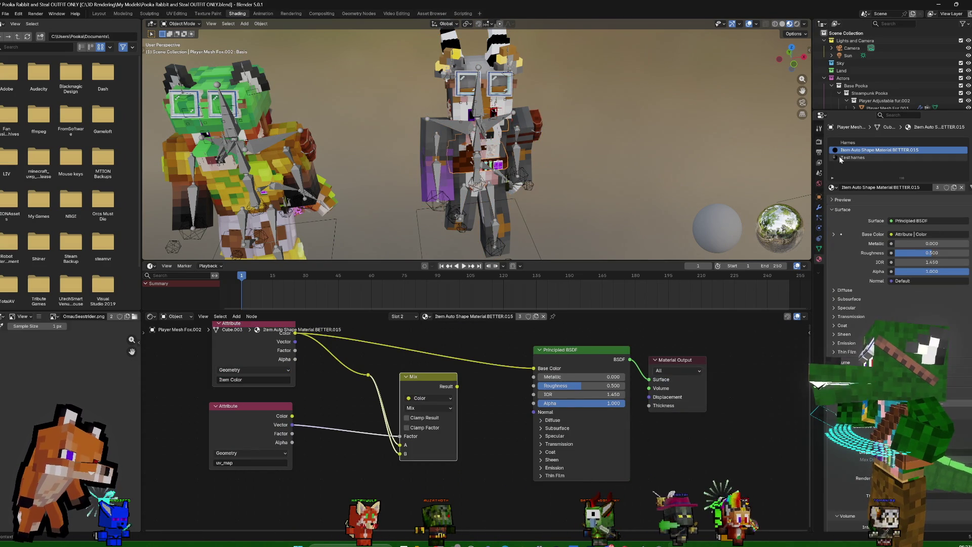
left_click(527, 124)
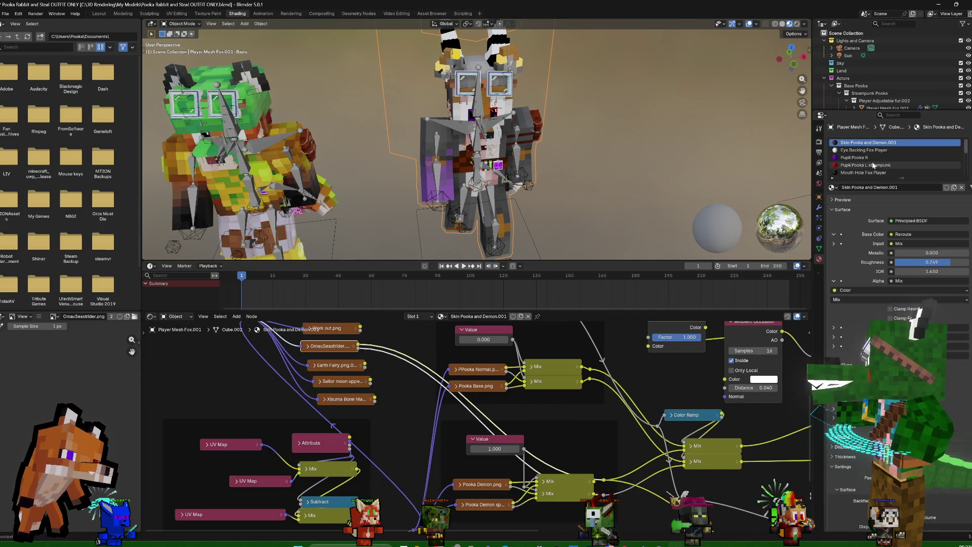
left_click(873, 165)
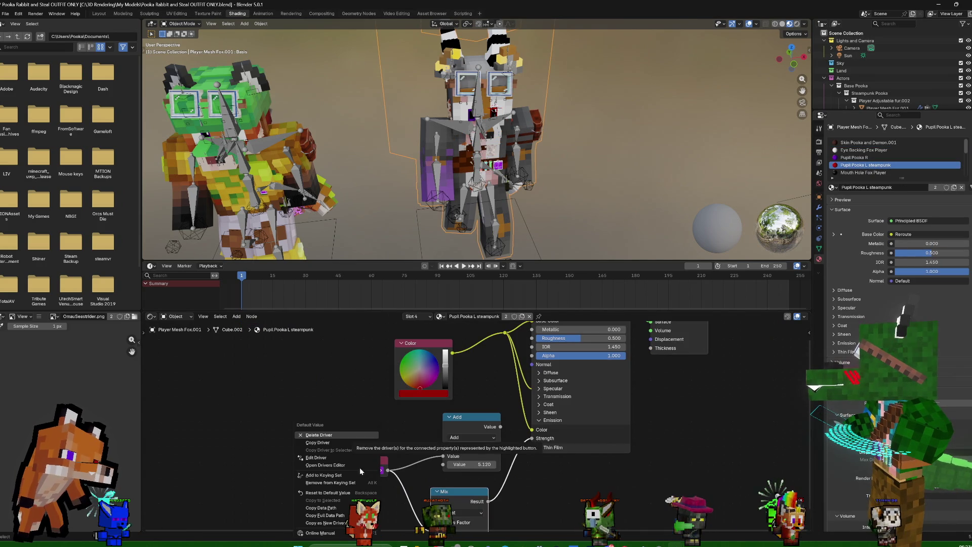
left_click(324, 439)
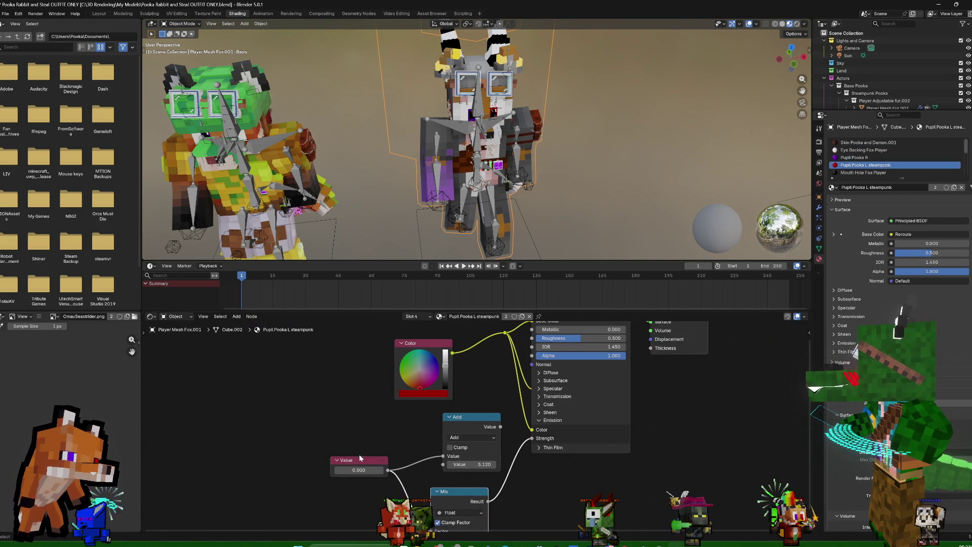
Orbit to view both characters and make the fur mesh the active object
mouse_move(637, 197)
middle_mouse_down()
mouse_move(645, 156)
mouse_move(685, 131)
mouse_move(636, 142)
mouse_move(653, 142)
mouse_move(645, 144)
middle_mouse_up()
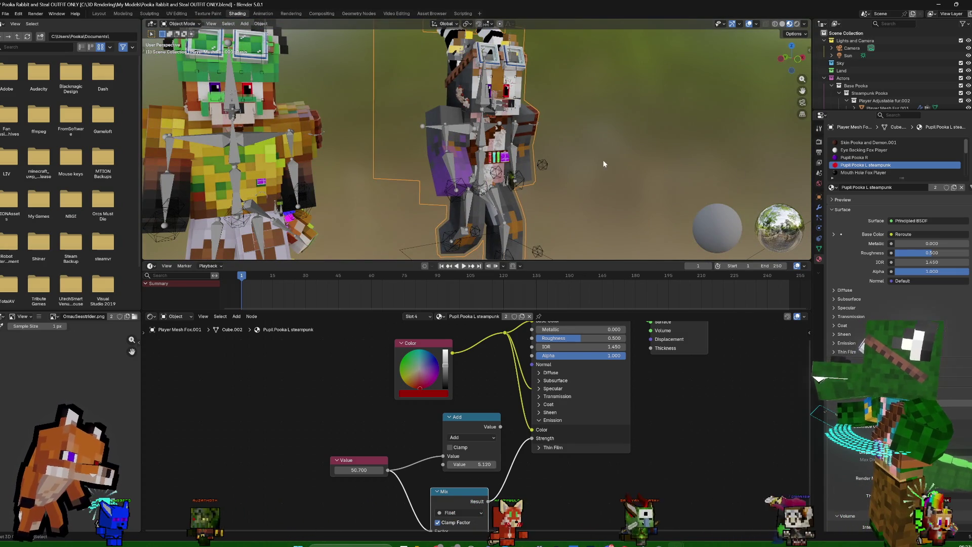
left_click(472, 110)
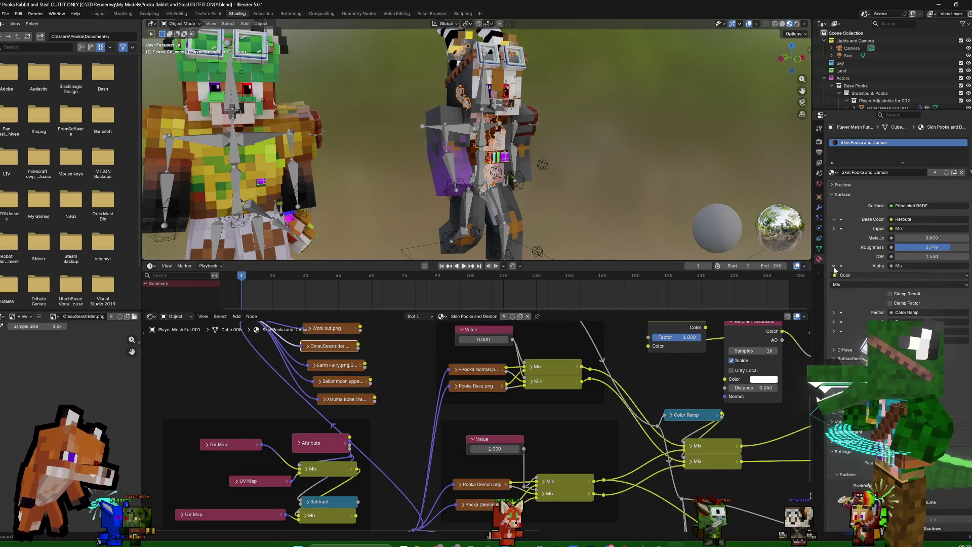
Undo an accidental material copy and assign Skin Pooka and Demon.001 to the fur mesh's slot
left_click(818, 207)
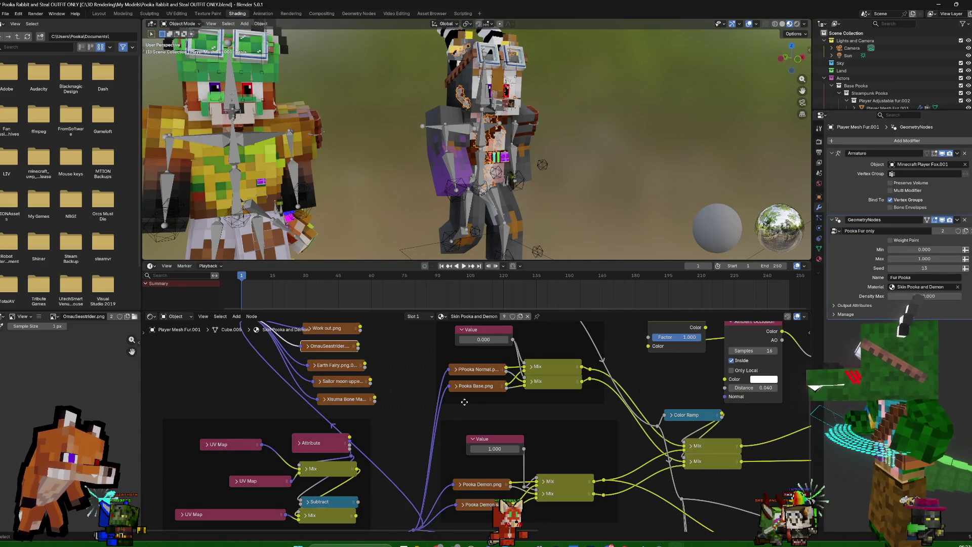
middle_click_drag(467, 397, 535, 431)
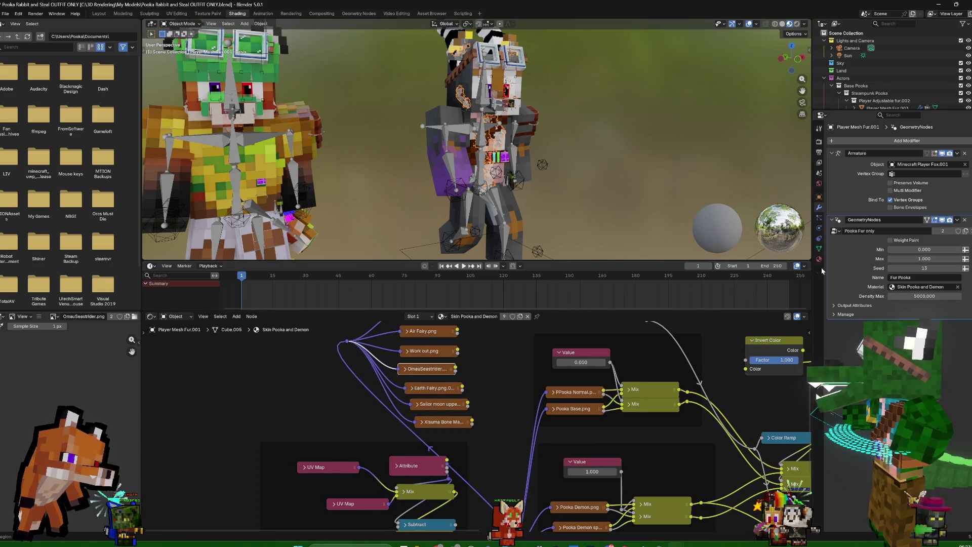
left_click(818, 260)
left_click(945, 171)
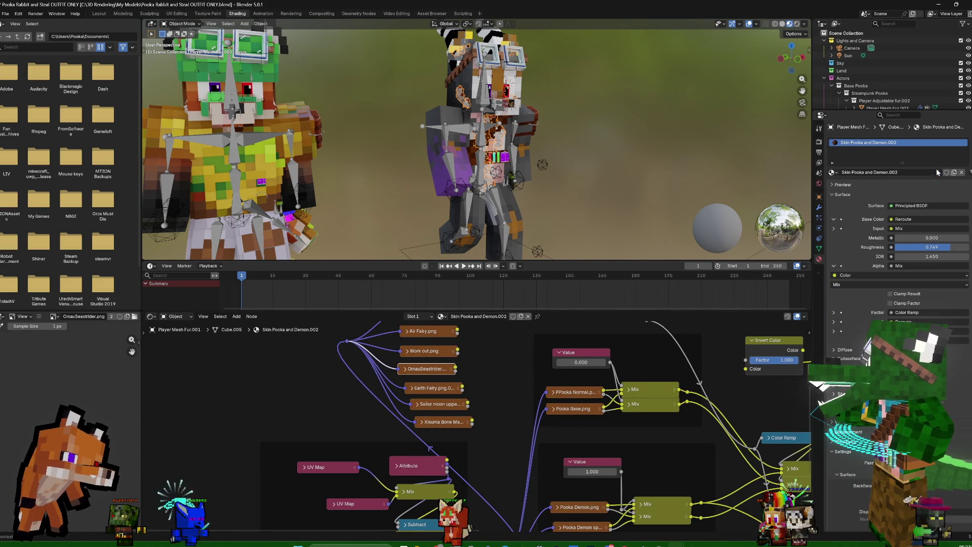
middle_click_drag(594, 402, 584, 427)
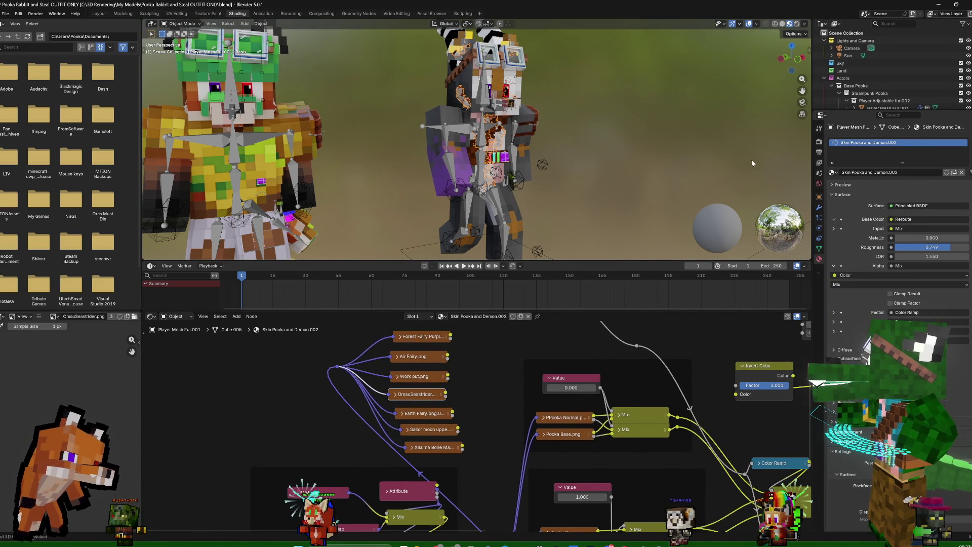
key("ctrl+z")
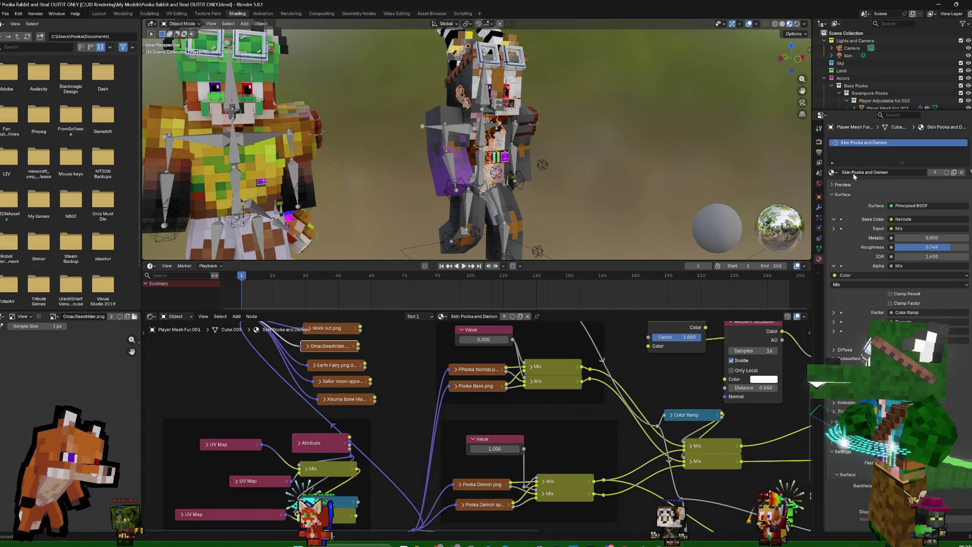
left_click(832, 172)
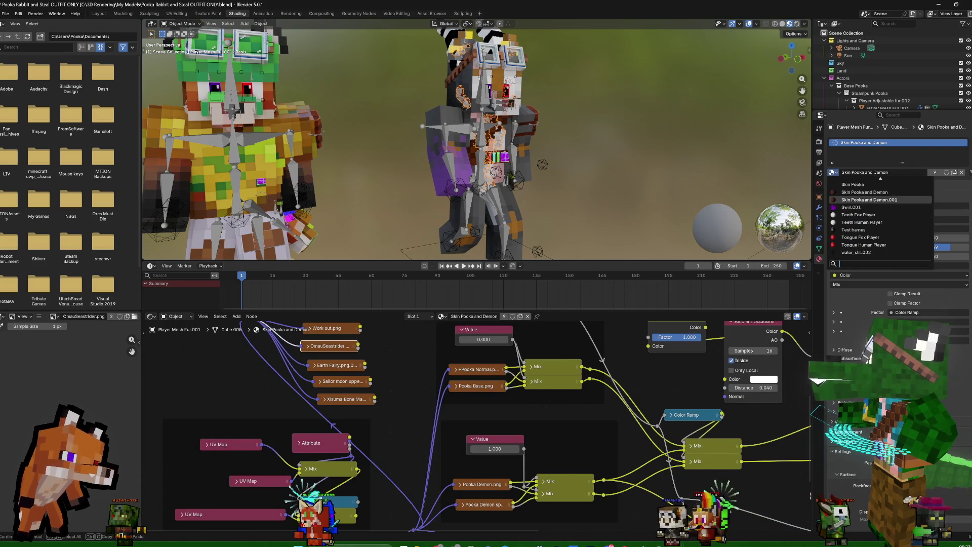
left_click(869, 200)
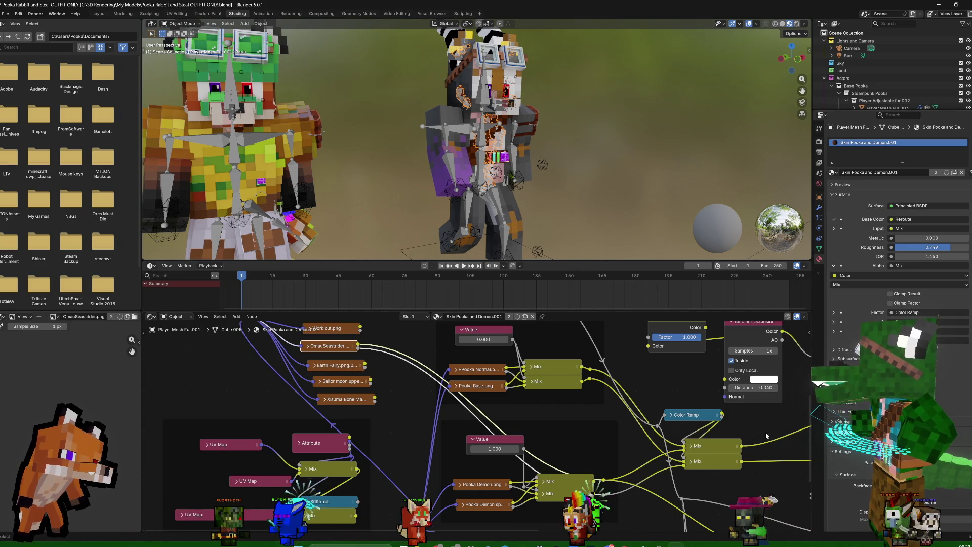
Give the fur GeometryNodes modifier Skin Pooka and Demon.001 and put Skin Pooka and Demon back on the slot
left_click(819, 207)
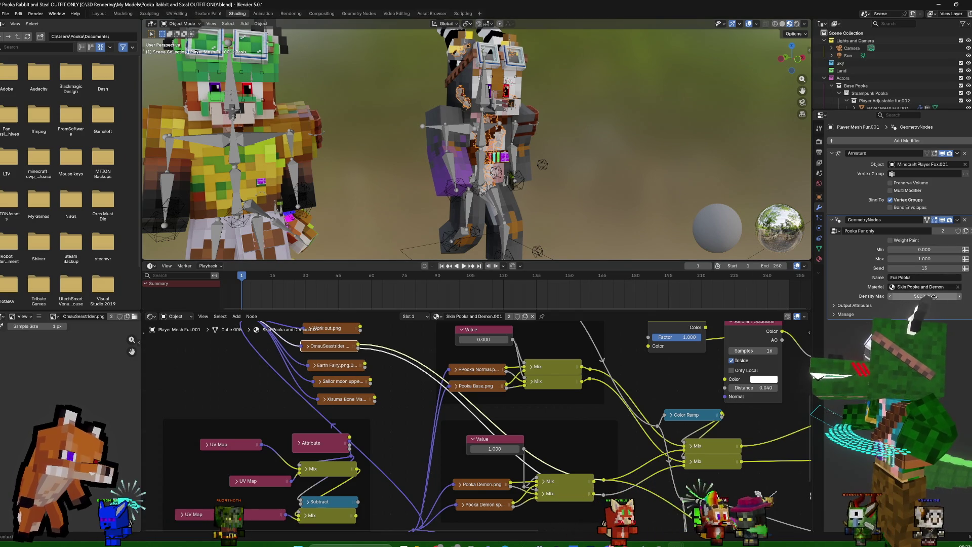
left_click(934, 288)
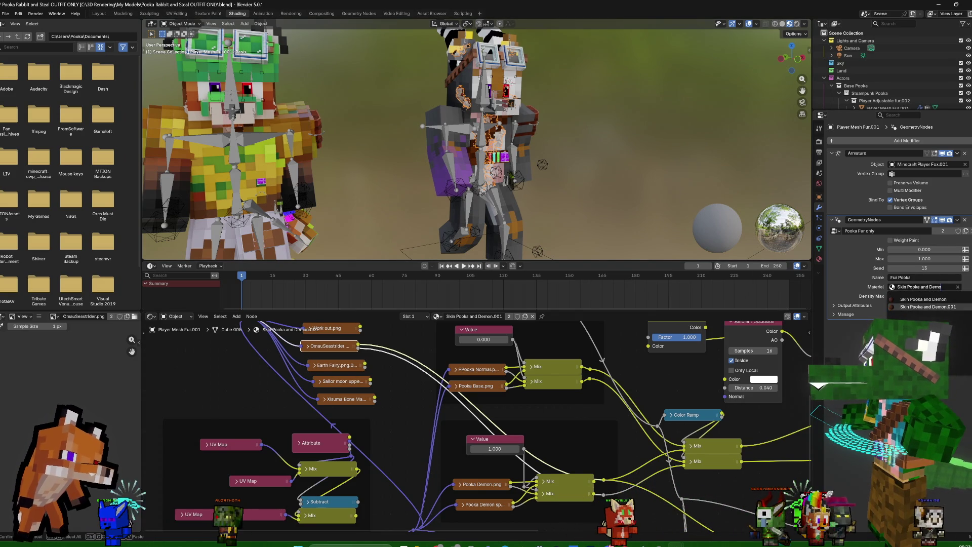
left_click(943, 306)
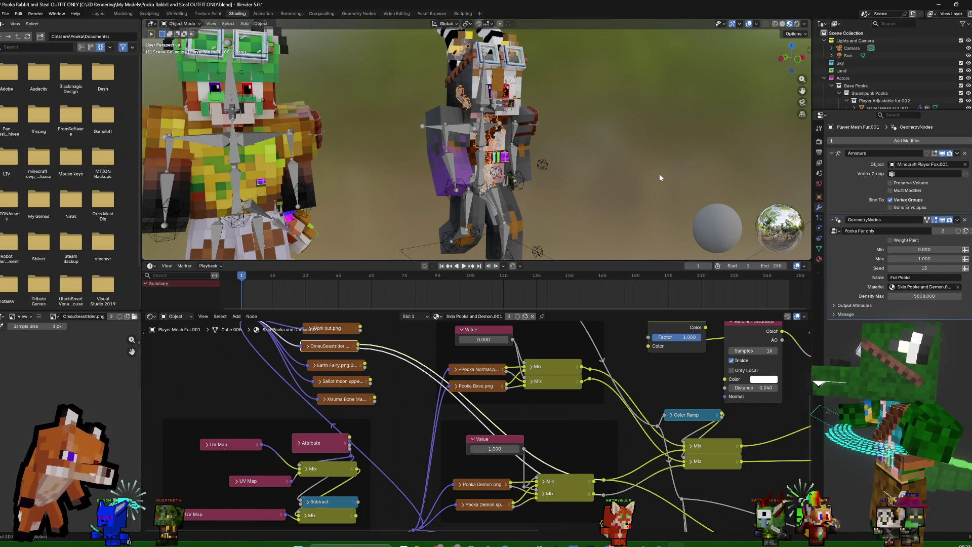
left_click(820, 260)
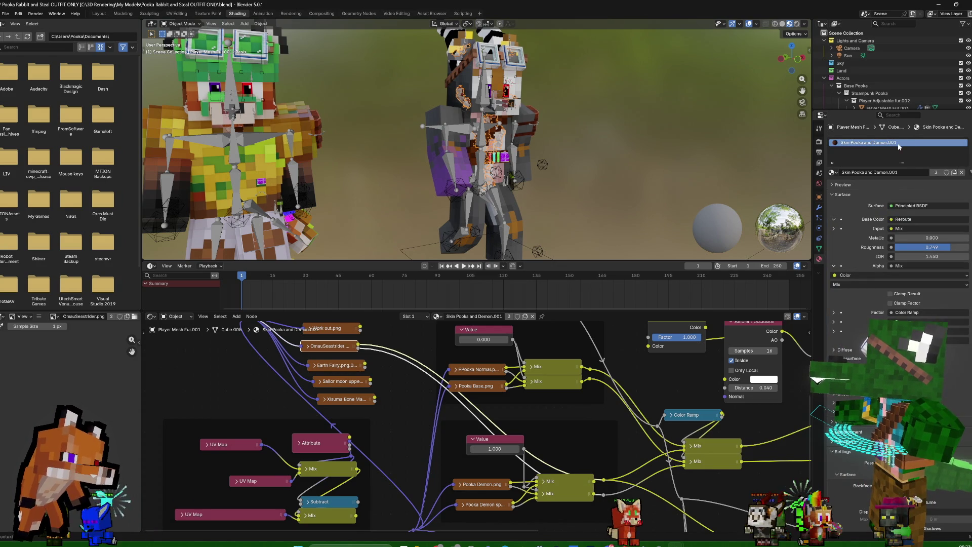
left_click(833, 172)
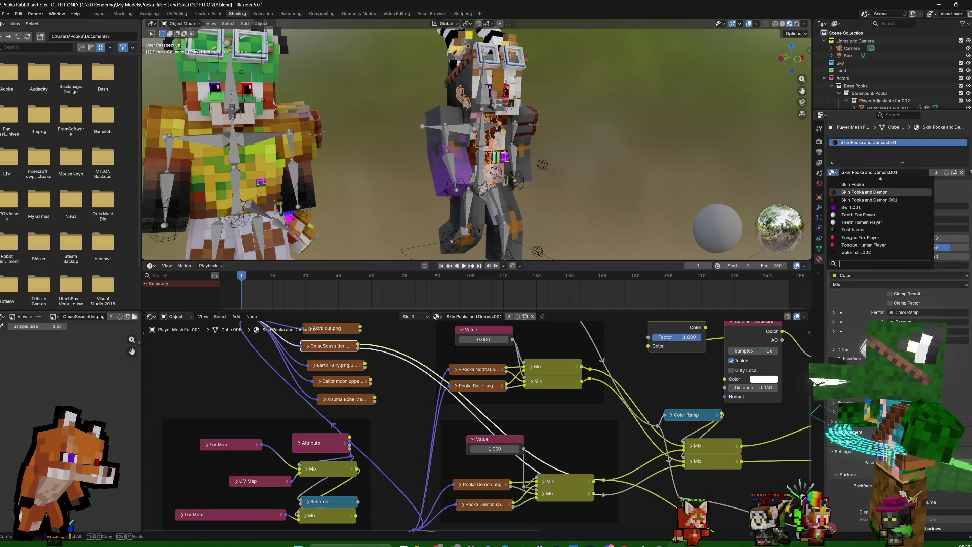
left_click(850, 193)
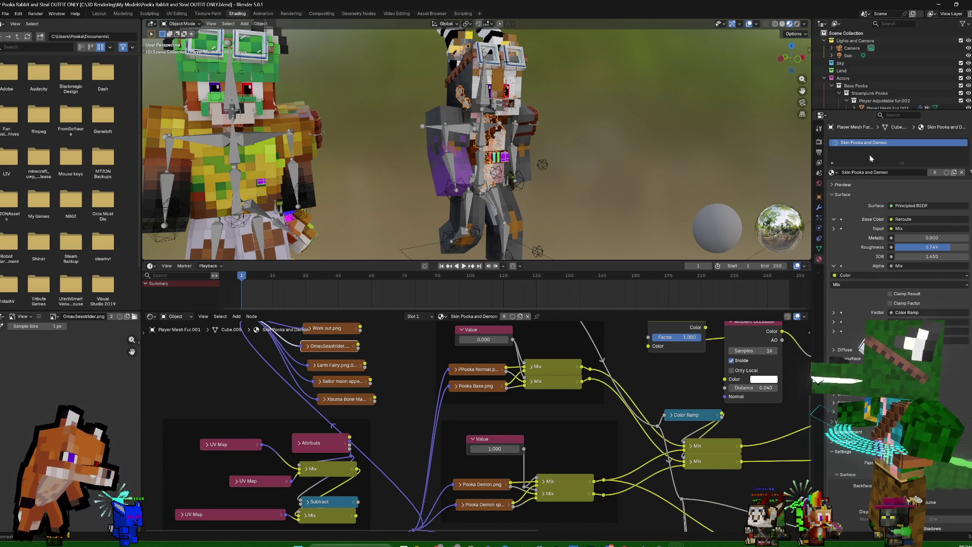
left_click(819, 207)
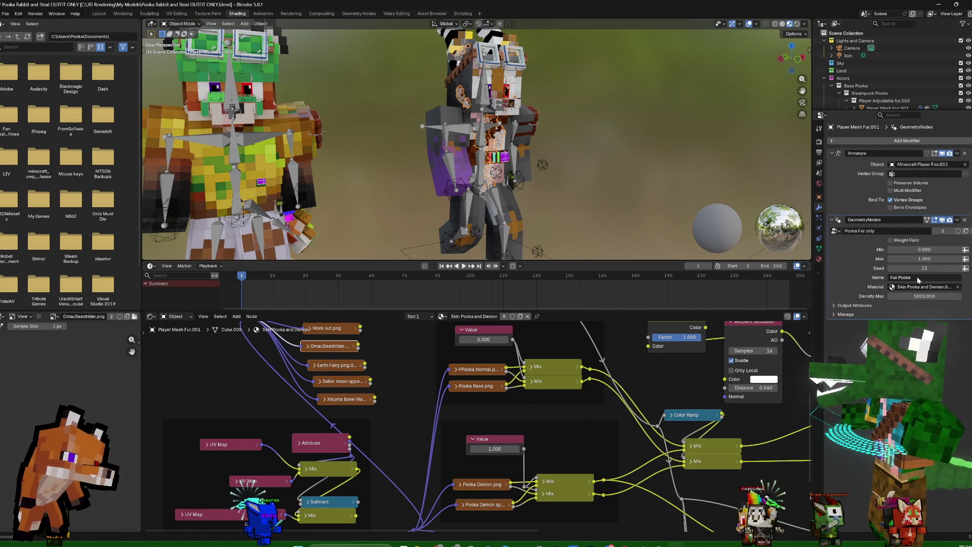
scroll(643, 156, "up", 3)
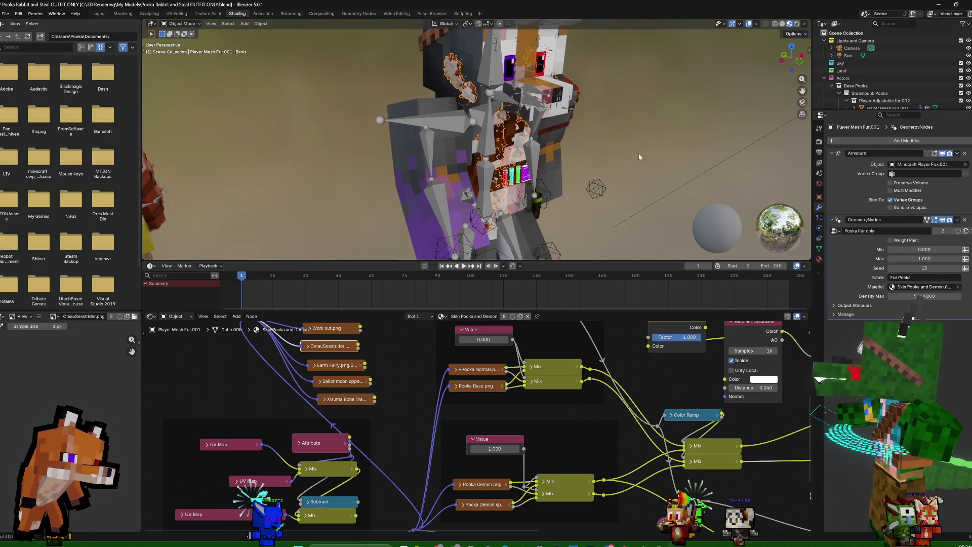
scroll(632, 156, "up", 2)
Cancel the fur modifier's material search and select the Cube.002 eye piece in Material Properties
mouse_move(631, 150)
middle_mouse_down()
mouse_move(718, 101)
mouse_move(778, 115)
middle_mouse_up()
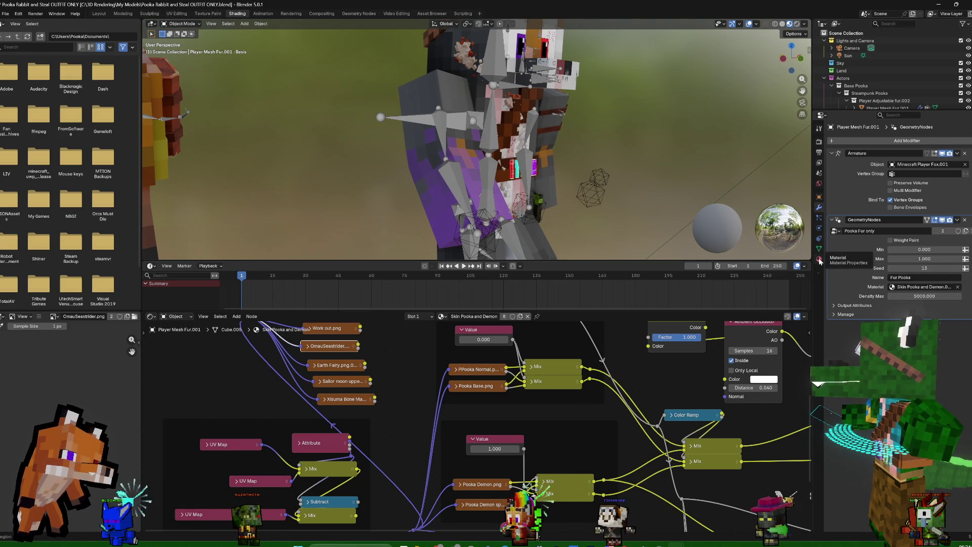
left_click(922, 286)
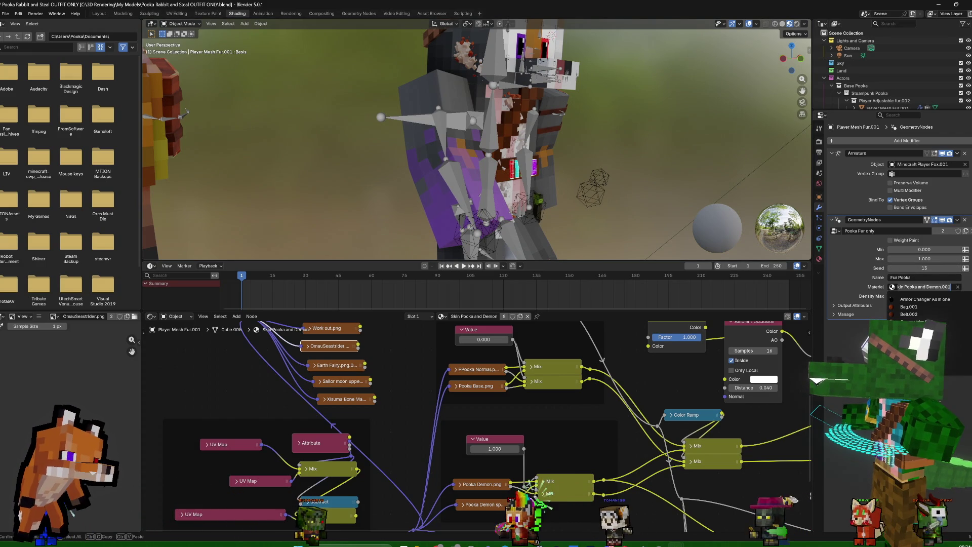
key("Escape")
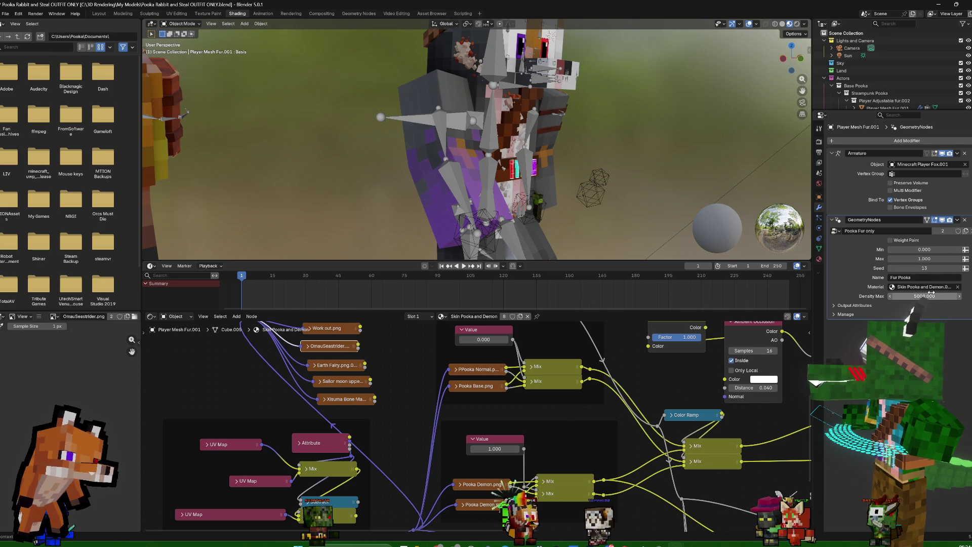
middle_click_drag(642, 134, 613, 142)
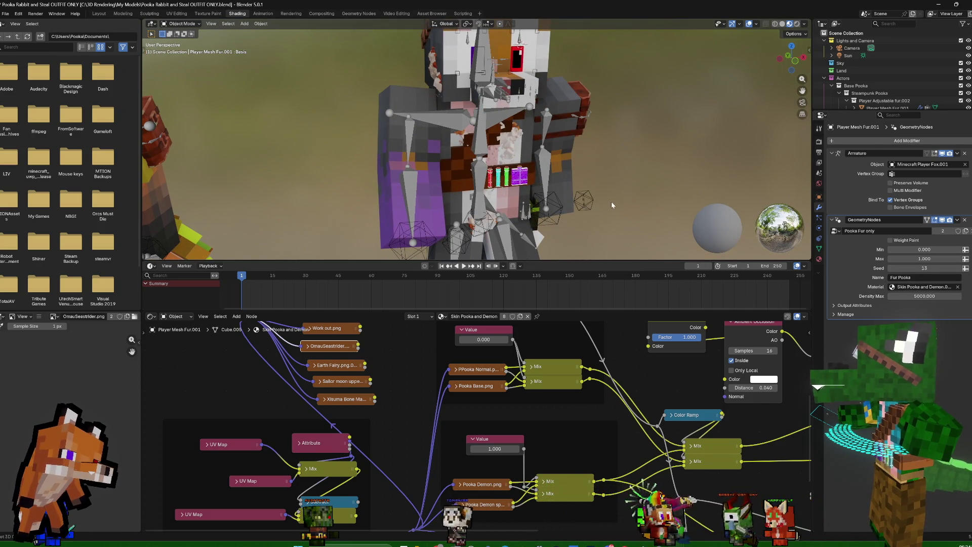
left_click(818, 259)
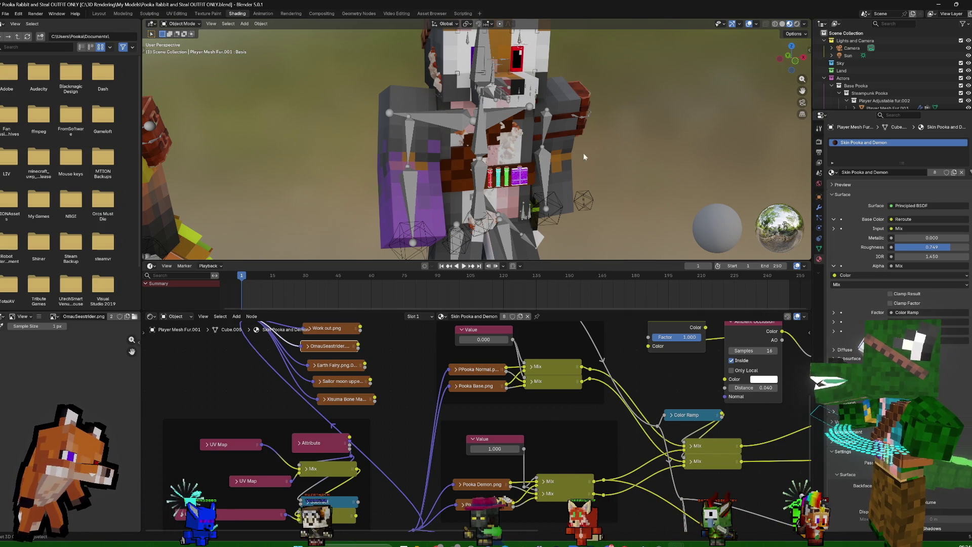
left_click(516, 138)
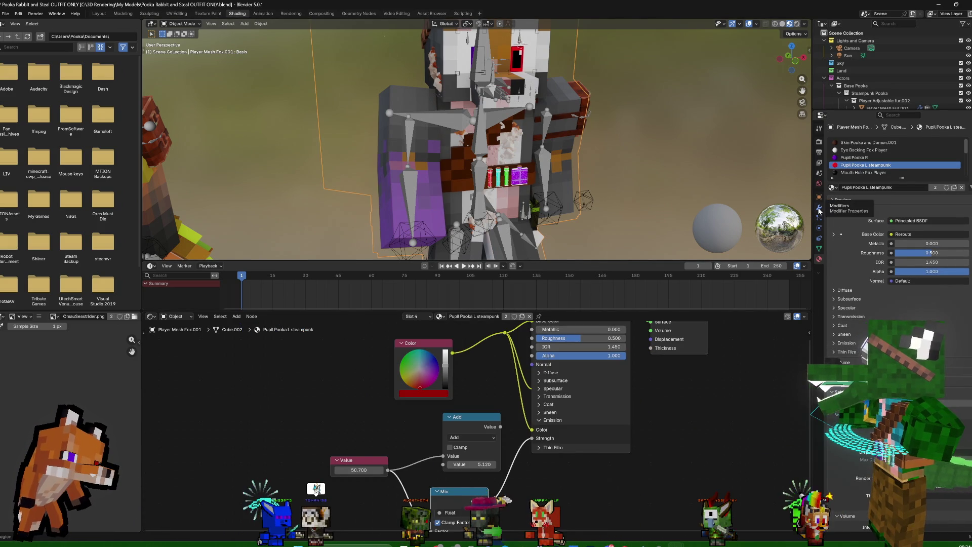
Wire the OmauSeastrider.png Color output into the Principled BSDF Base Color of Skin Pooka and Demon.001
left_click(866, 142)
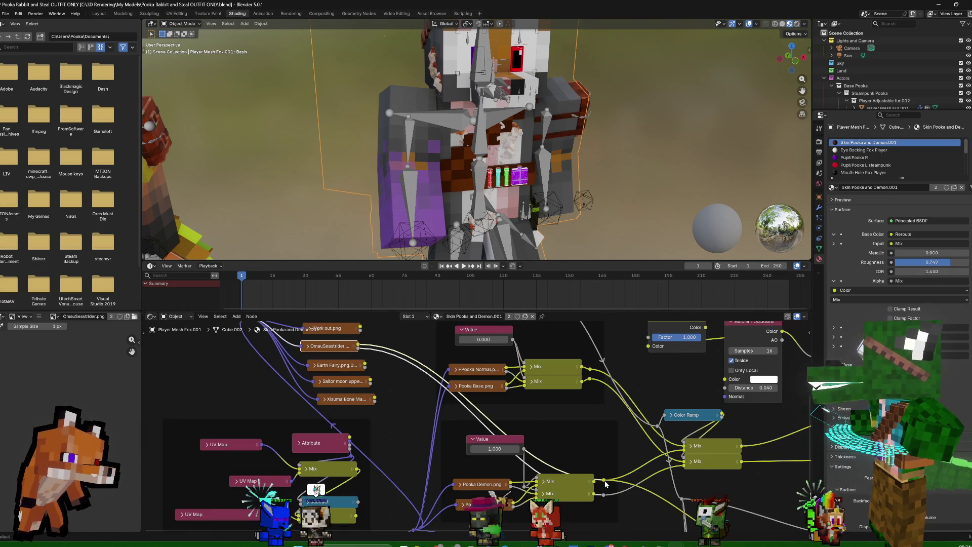
mouse_move(359, 346)
left_mouse_down()
mouse_move(748, 448)
mouse_move(795, 482)
left_mouse_up()
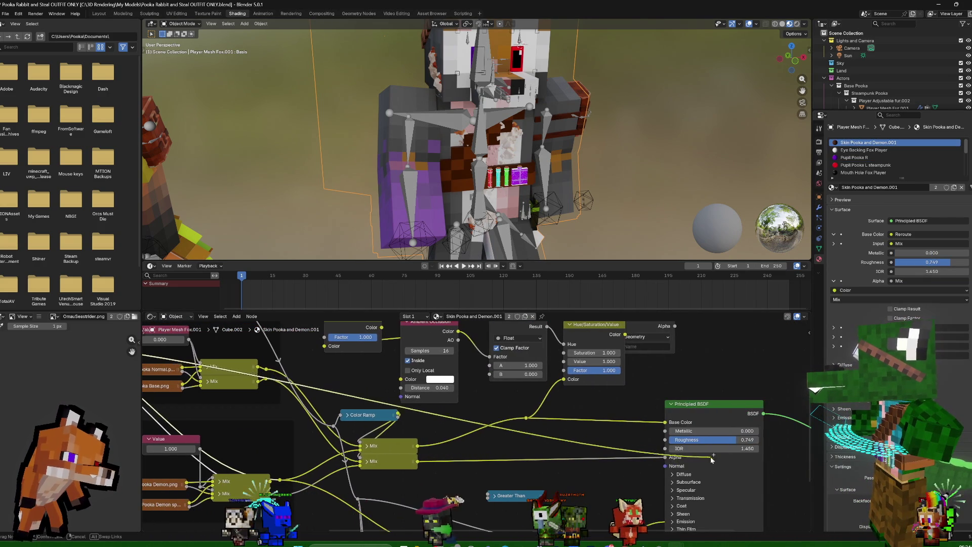
left_click_drag(794, 483, 665, 423)
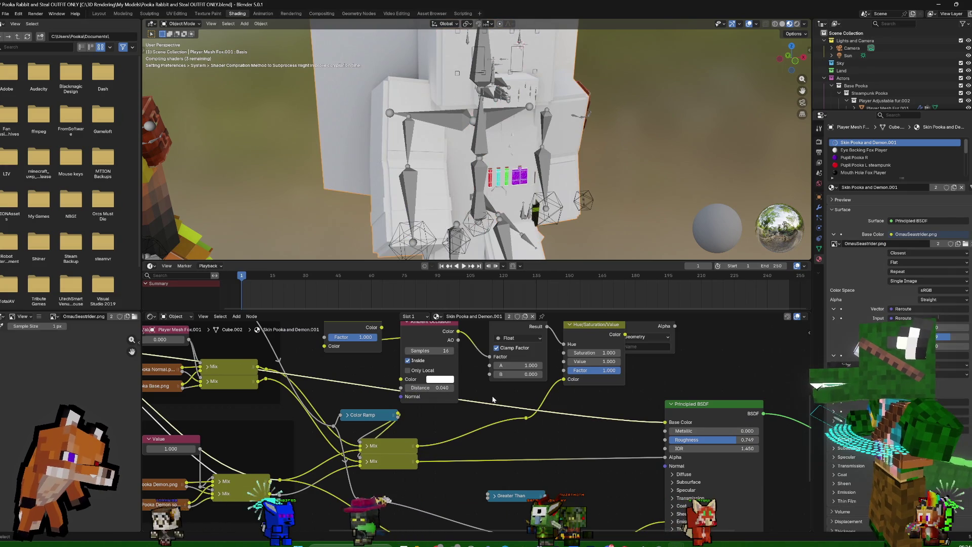
scroll(501, 429, "down", 2)
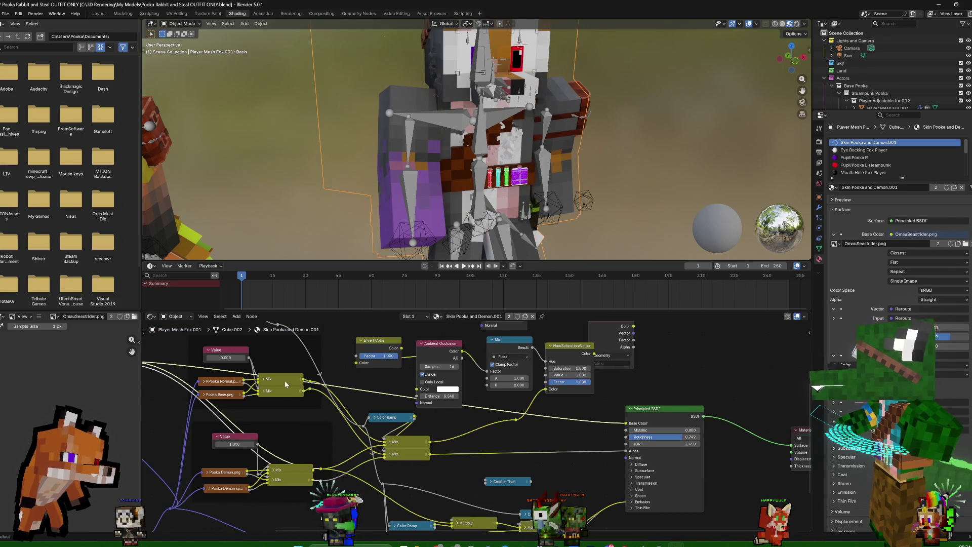
mouse_move(585, 217)
middle_mouse_down()
mouse_move(622, 199)
mouse_move(615, 222)
middle_mouse_up()
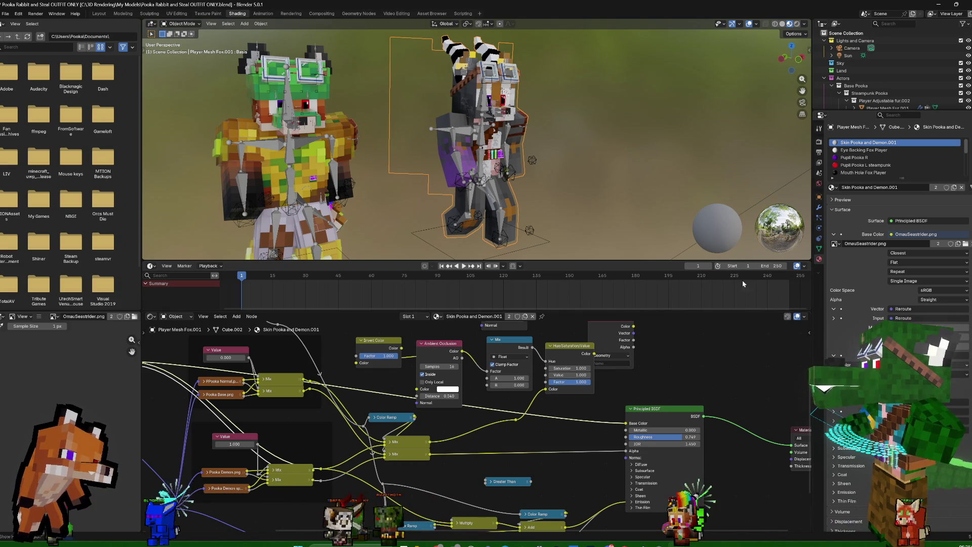
Switch to the Layout workspace and collapse the Player Adjustable fur.002 hierarchy
mouse_move(672, 182)
middle_mouse_down()
mouse_move(665, 177)
mouse_move(676, 169)
mouse_move(713, 164)
mouse_move(584, 150)
mouse_move(598, 162)
middle_mouse_up()
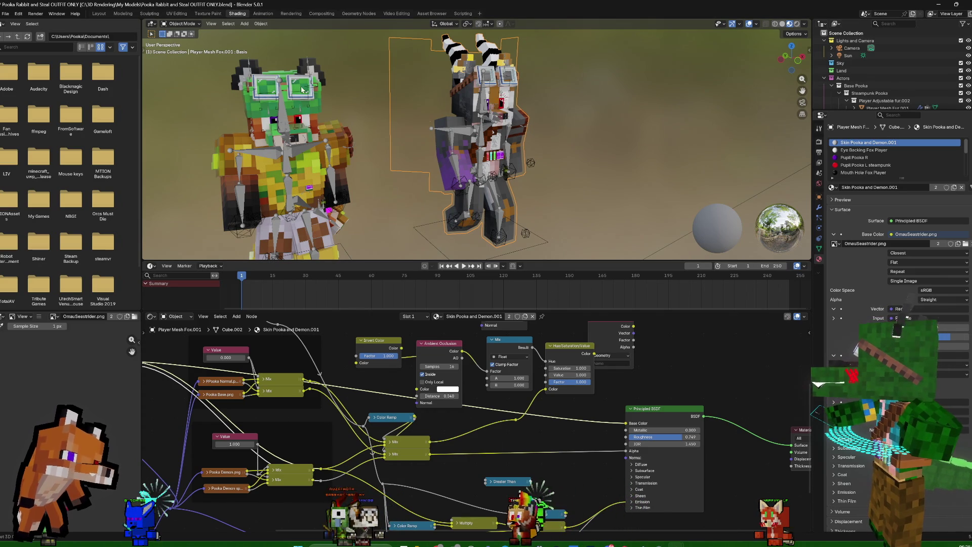
left_click(100, 14)
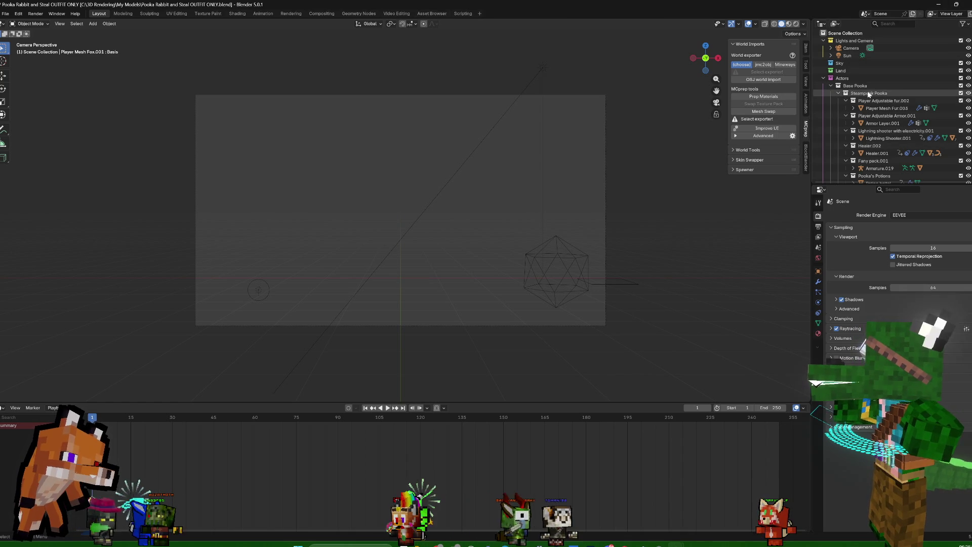
left_click(846, 100)
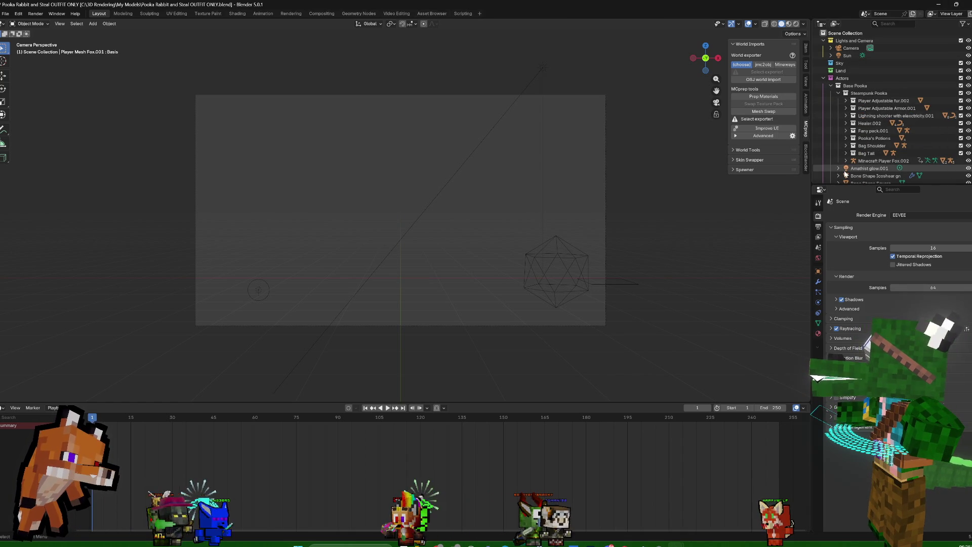
Collapse Steampunk Pooka, frame the selected meshes with Numpad period, and bring up the other Blender window
left_click(837, 92)
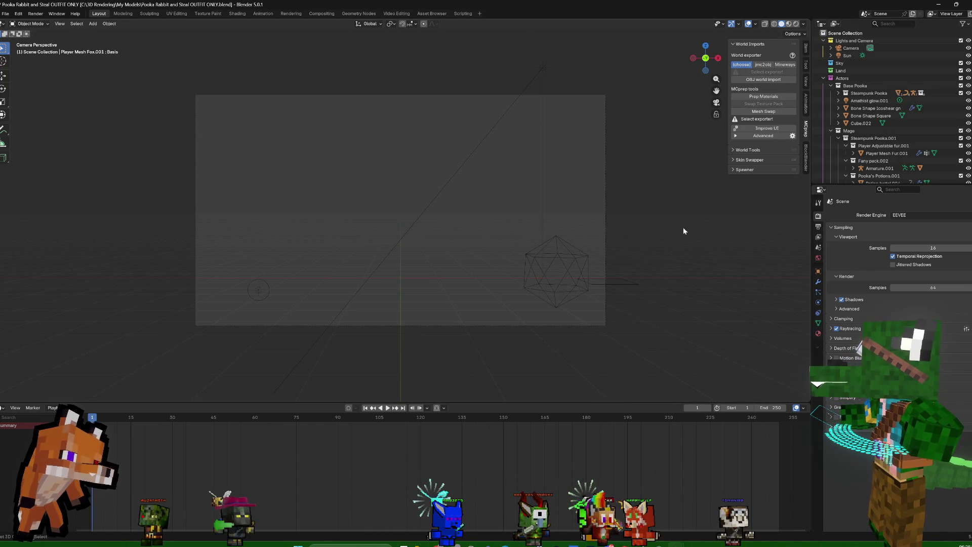
middle_click_drag(683, 231, 649, 240)
key("KP_Decimal")
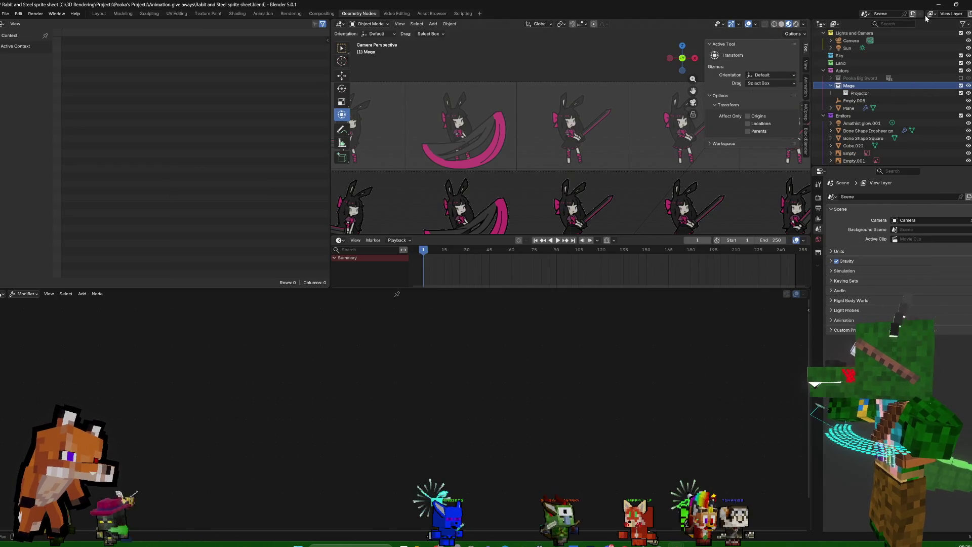
left_click(706, 505)
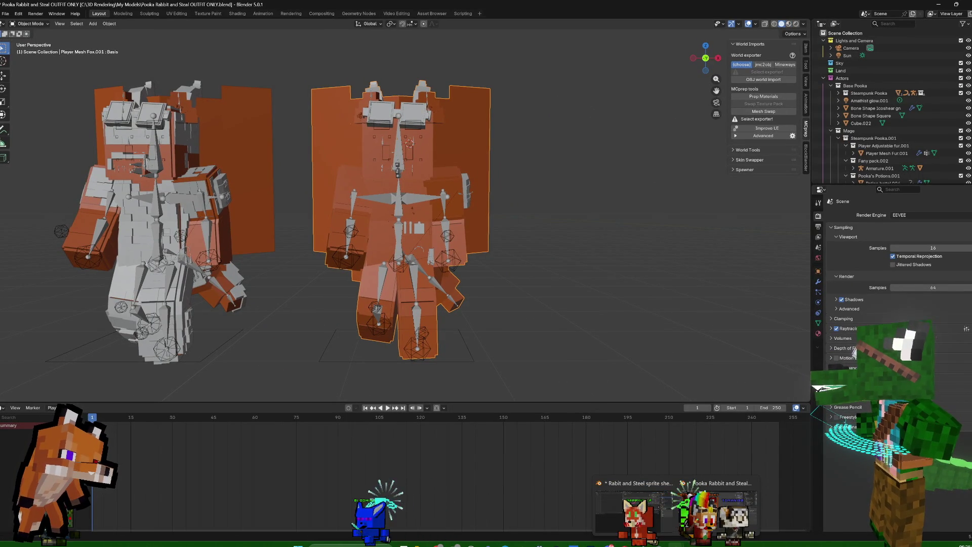
Start File > Append and go up from My Models to the 3D Rendering folder
left_click(8, 15)
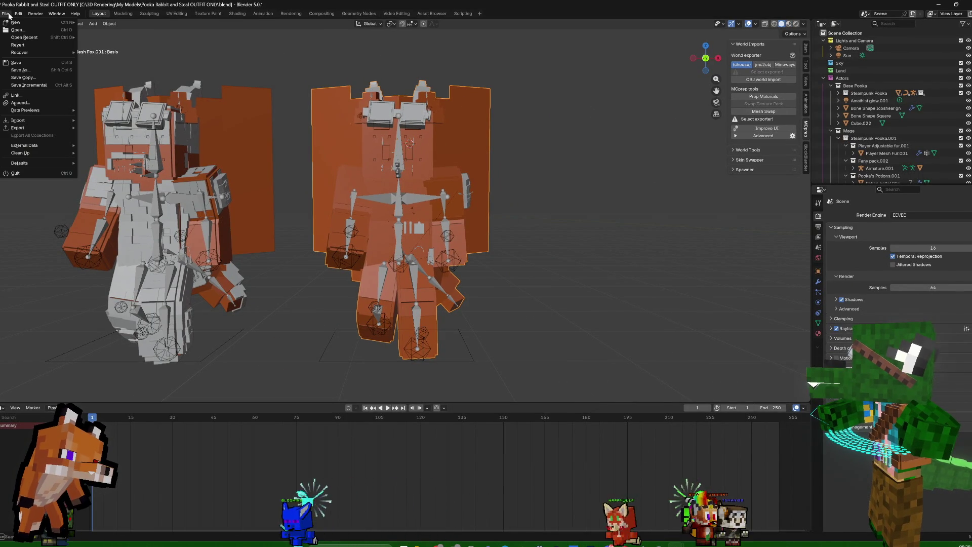
left_click(26, 104)
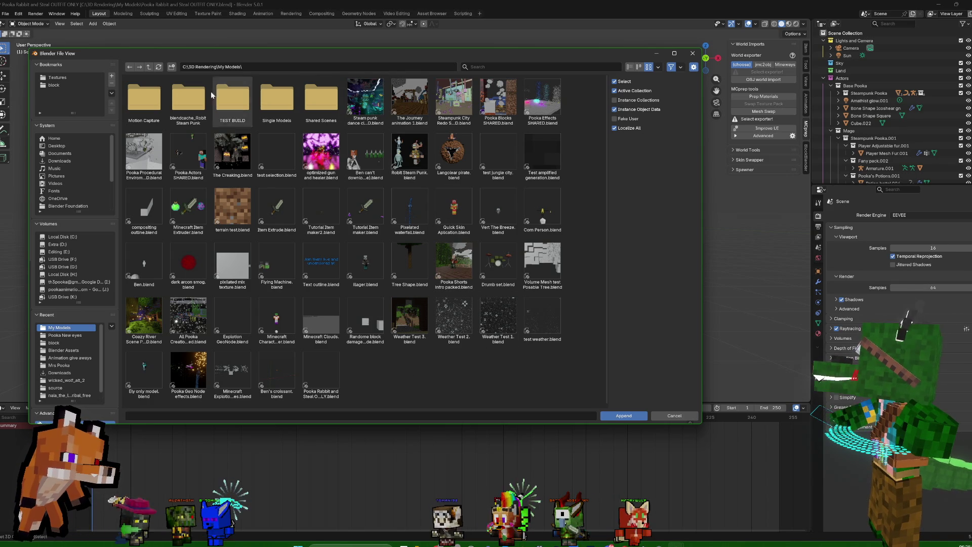
left_click(149, 67)
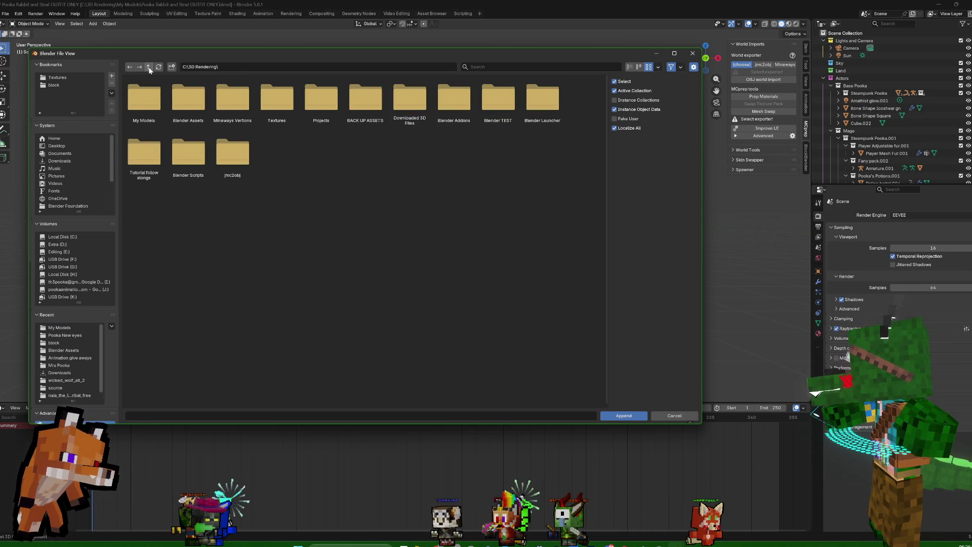
Browse to Projects > Motion Capture Projects in the Append browser
left_click(150, 107)
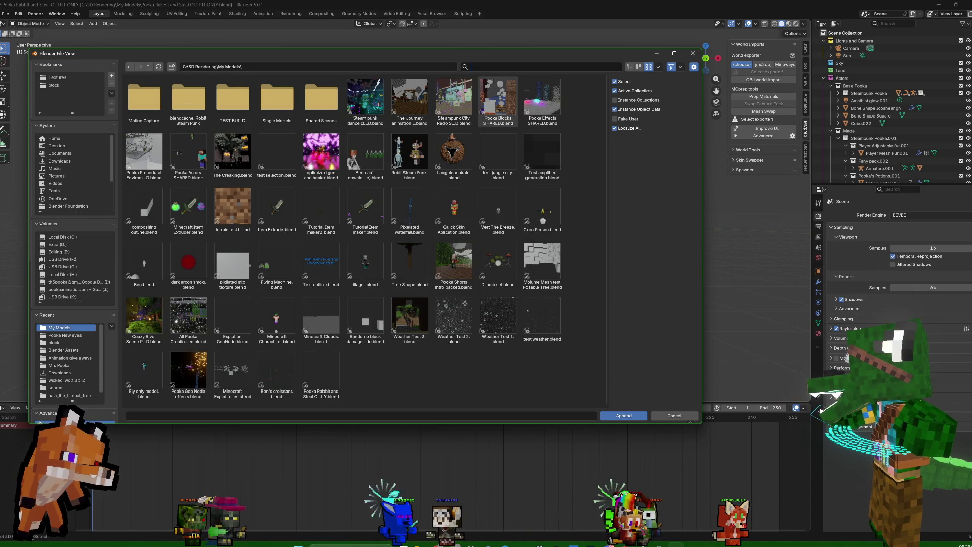
left_click(149, 68)
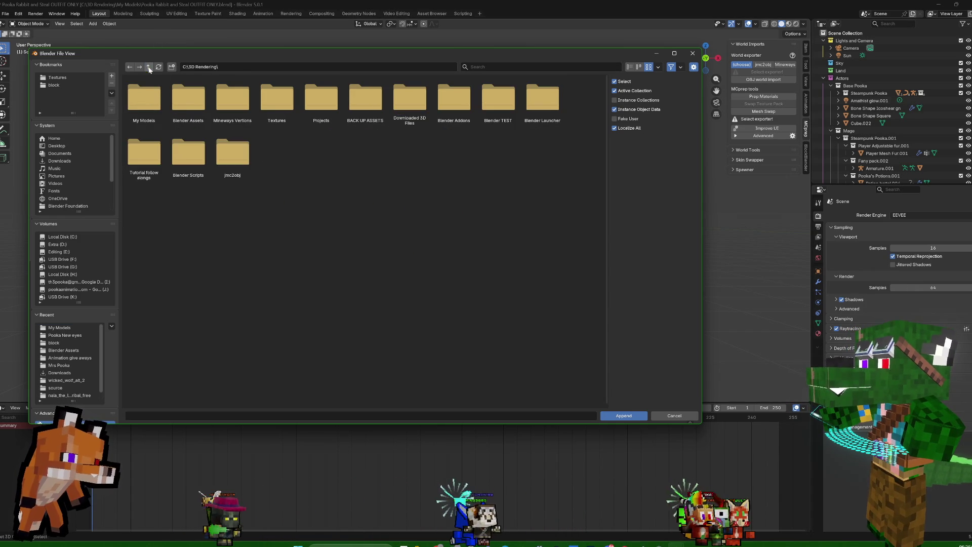
left_click(326, 101)
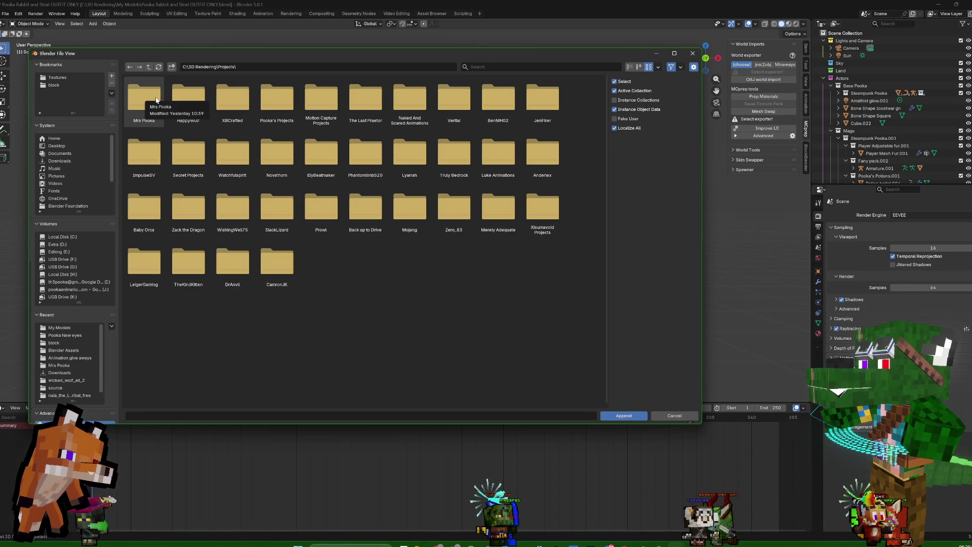
left_click(318, 100)
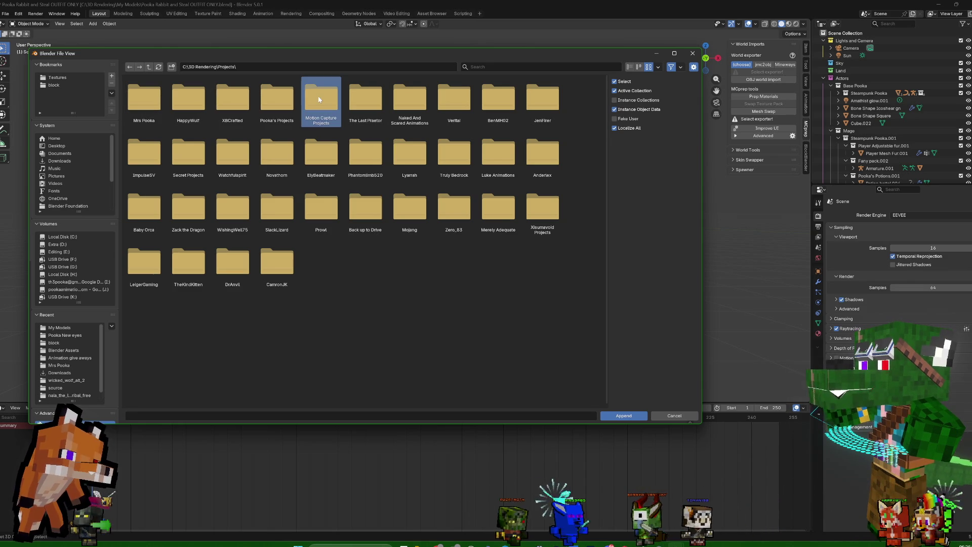
double_click(318, 99)
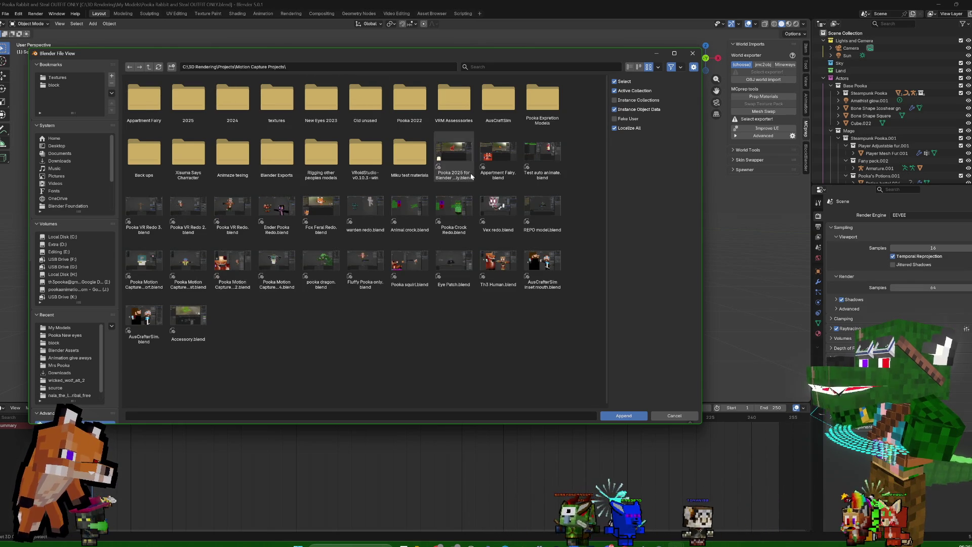
left_click(658, 67)
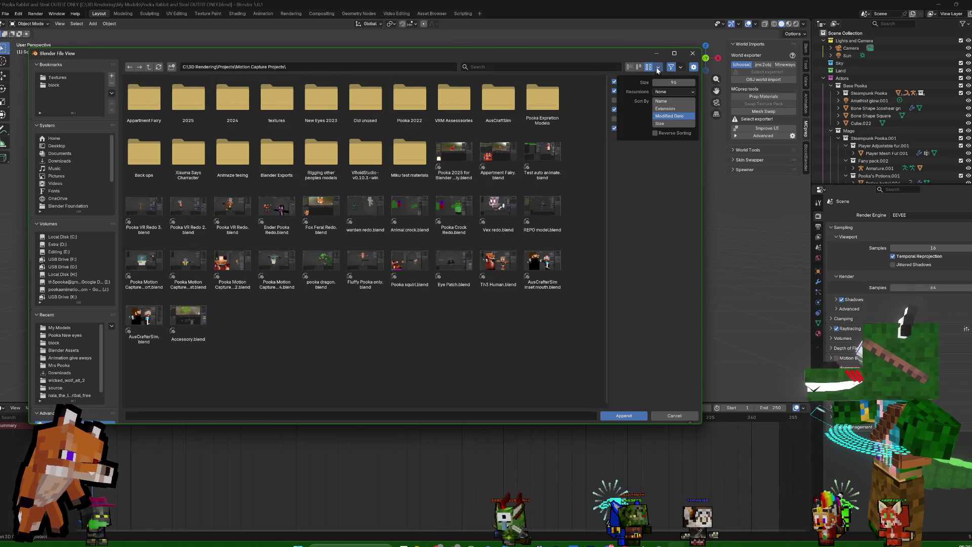
Append Horns and Solid Horns from the Pooka 2025 for Blender 4-2 blend's Object data
double_click(454, 150)
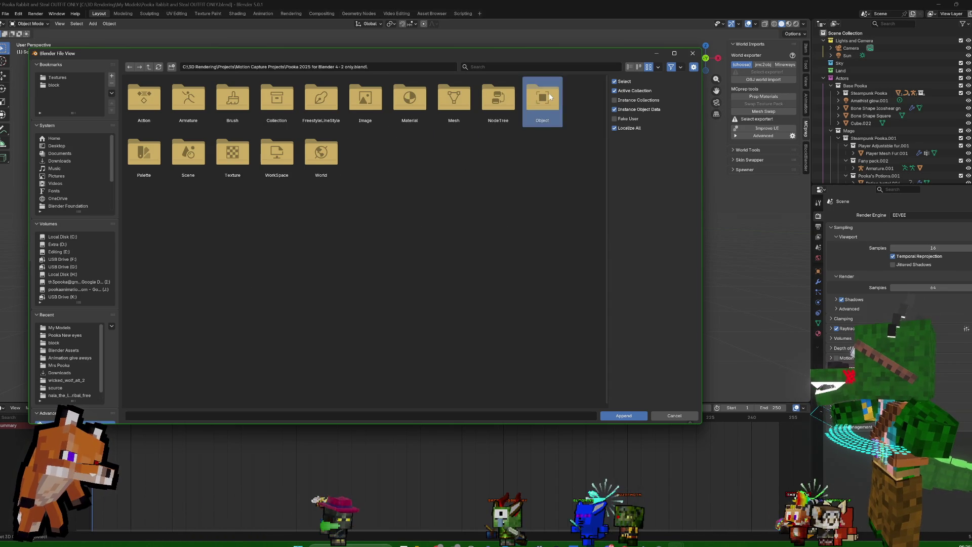
double_click(543, 98)
type("horn")
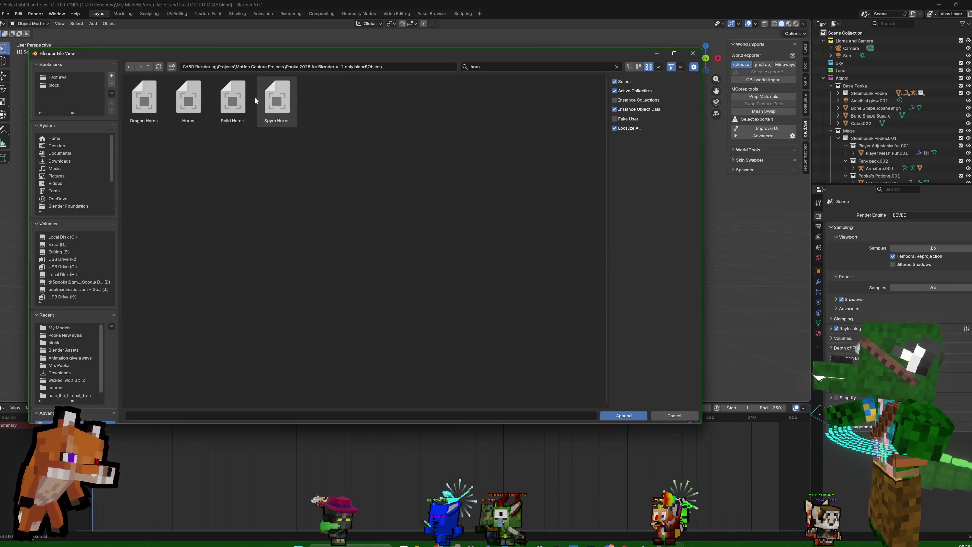
left_click(180, 99)
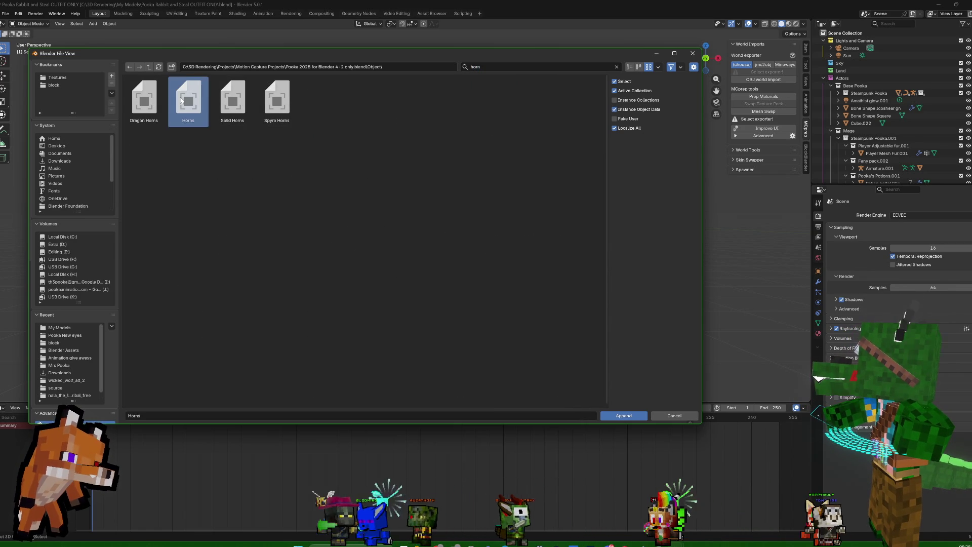
left_click(233, 100, "shift")
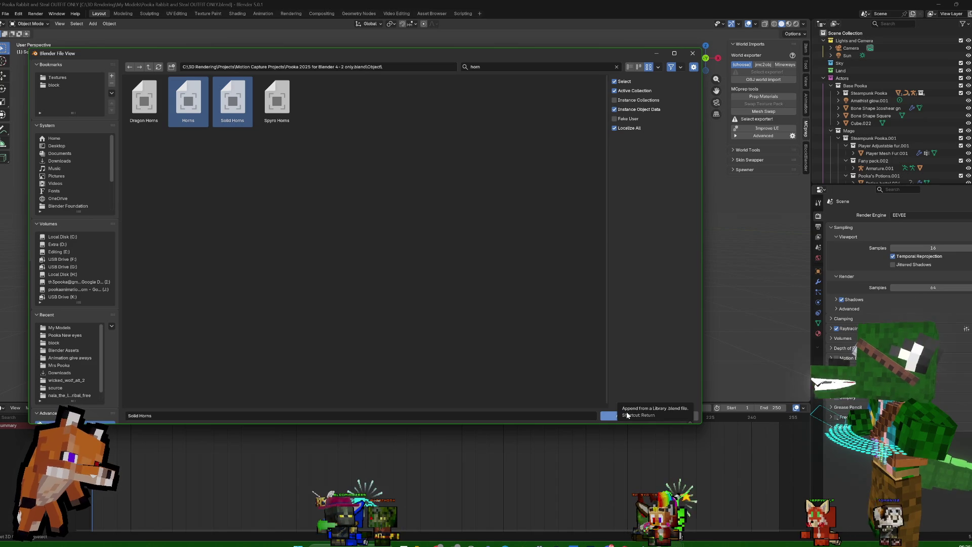
left_click(607, 417)
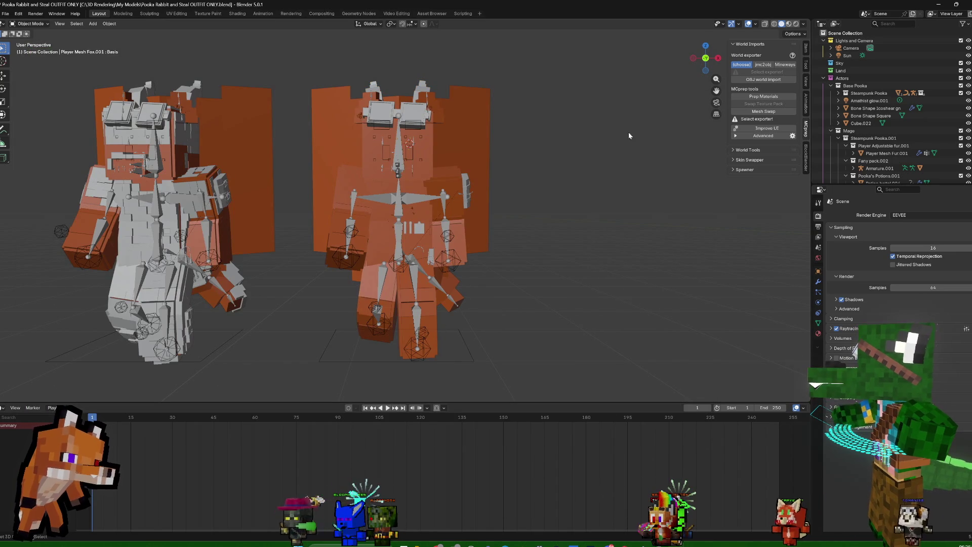
scroll(602, 197, "down", 5)
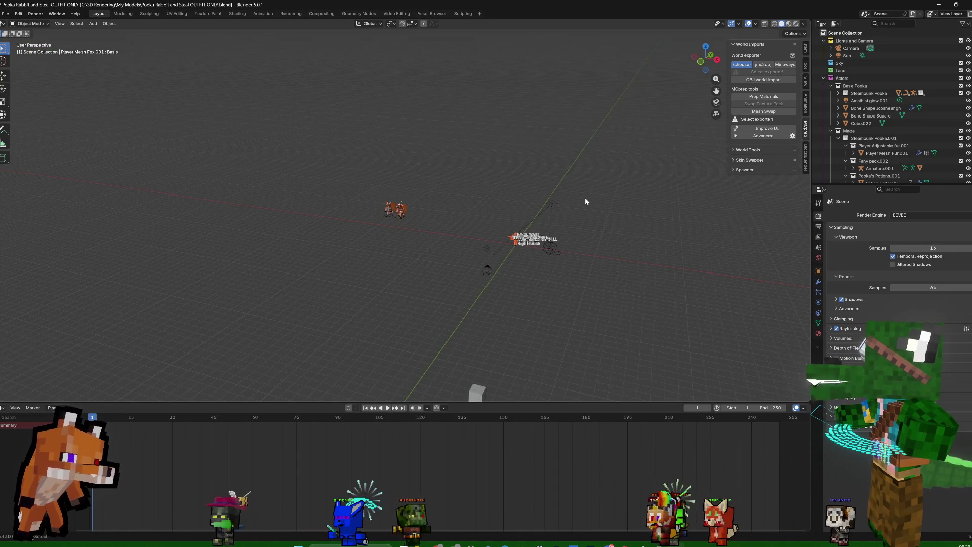
Frame the horned mesh and rig, then tidy the Outliner to show the Mage collection's objects
key("KP_Decimal")
mouse_move(585, 201)
middle_mouse_down()
mouse_move(516, 210)
mouse_move(579, 209)
middle_mouse_up()
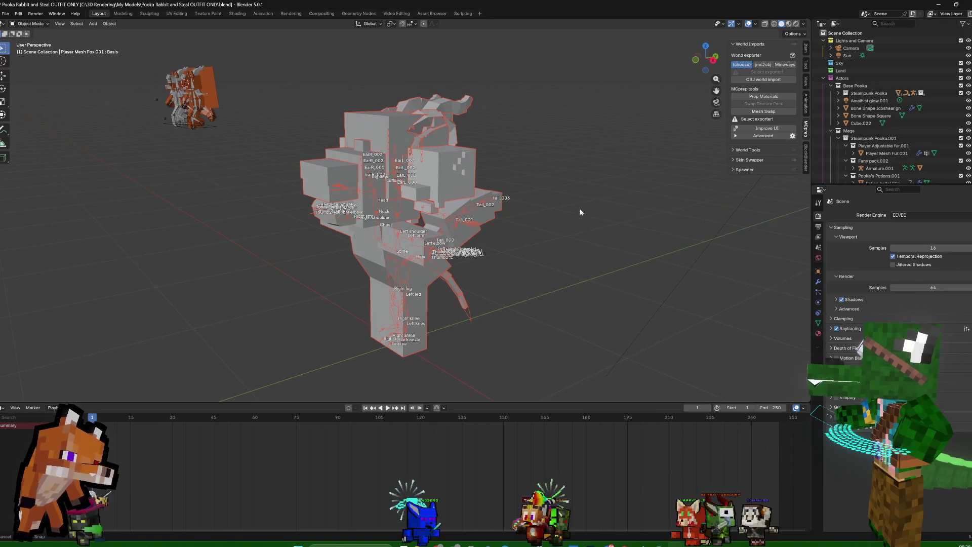
left_click(831, 85)
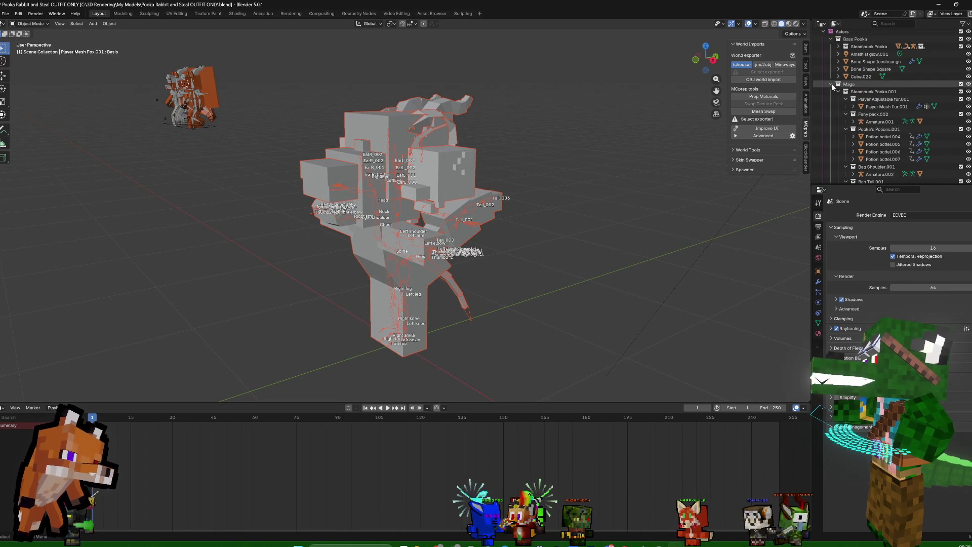
left_click(832, 93)
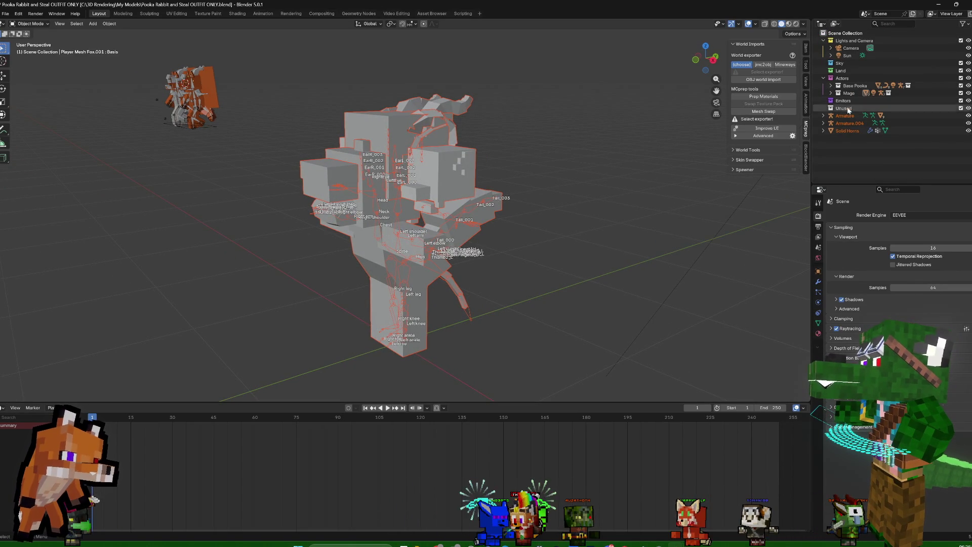
left_click(832, 93)
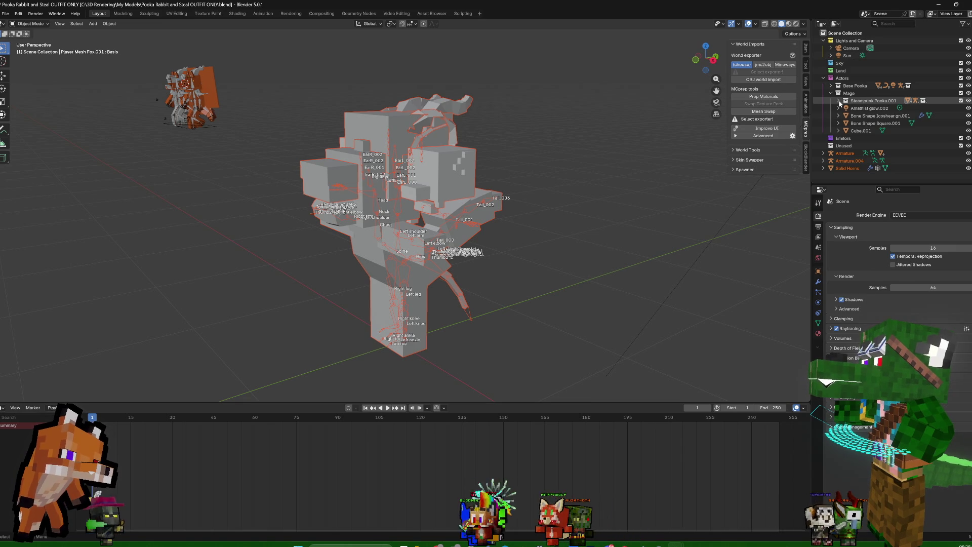
Browse Steampunk Pooka.001 and Bag Tail.001 contents, then make Solid Horns the active object
left_click(839, 101)
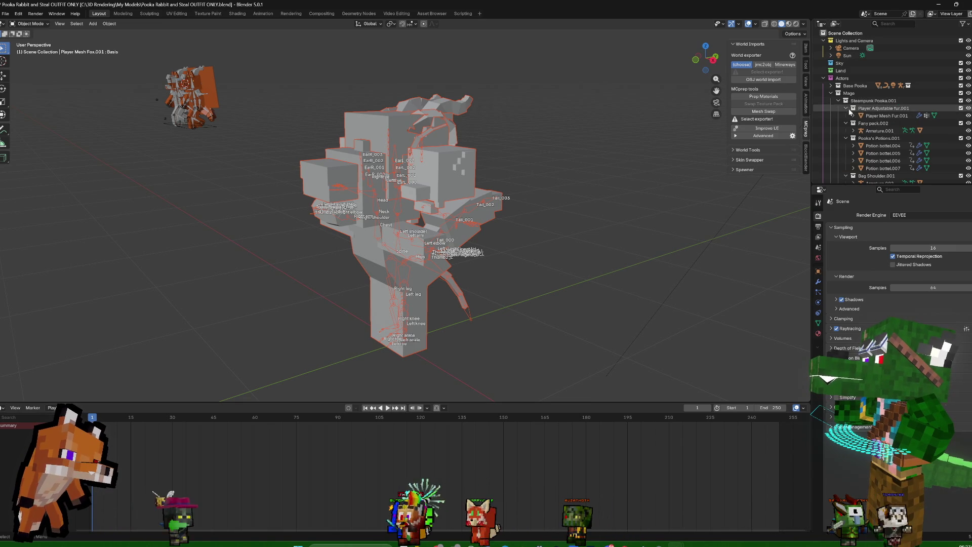
left_click_drag(851, 109, 852, 123)
left_click(851, 137)
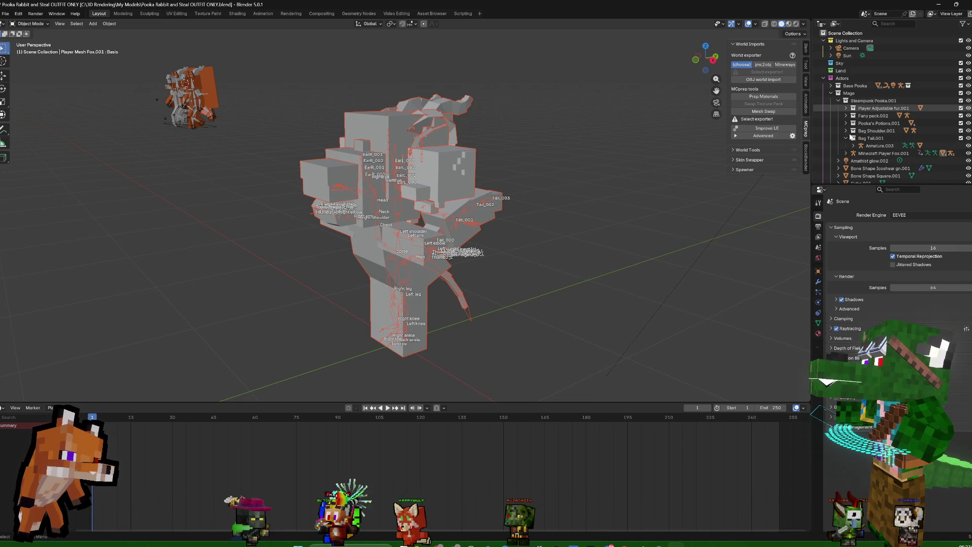
left_click(852, 137)
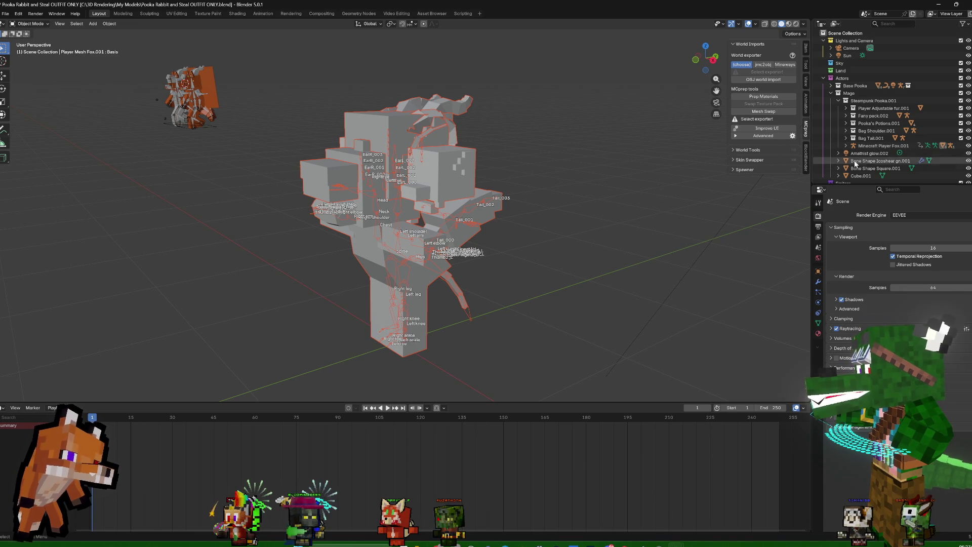
scroll(883, 139, "down", 3)
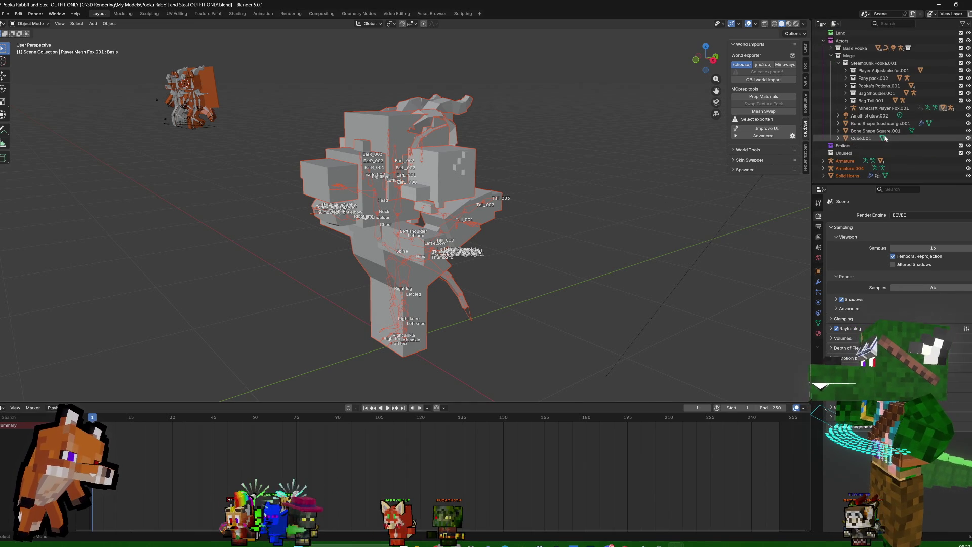
left_click(849, 176)
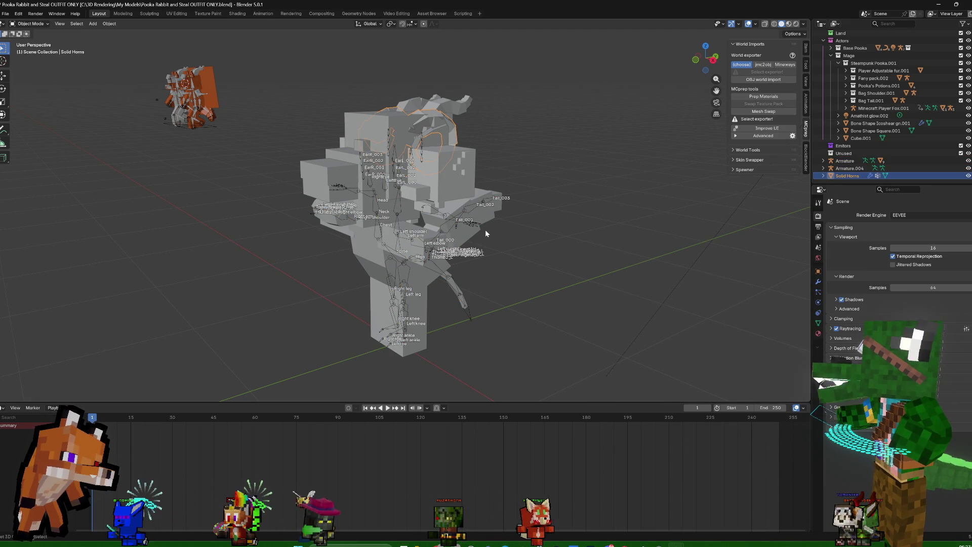
Clear the Solid Horns' parent (Alt+P) and remove their Armature modifier
middle_click_drag(485, 228, 592, 167)
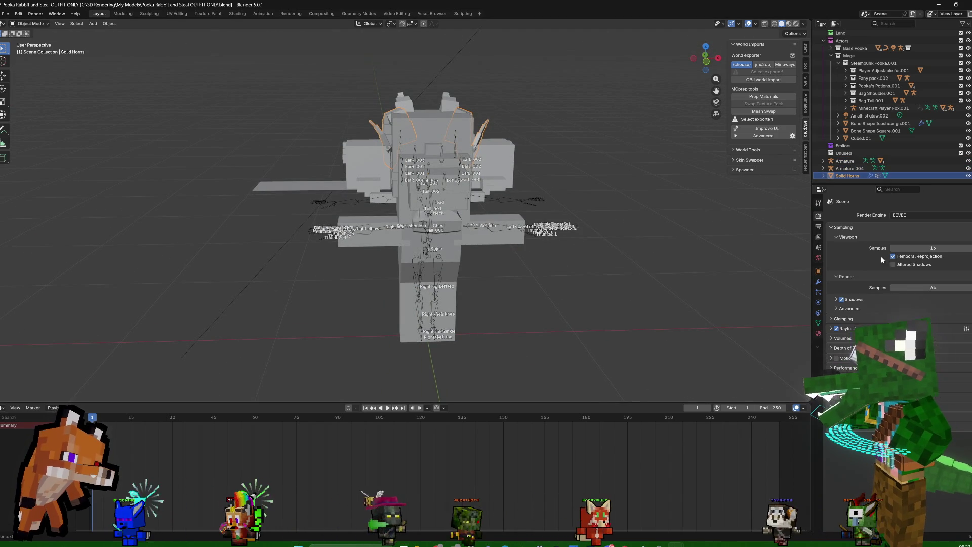
key("alt+p")
left_click(615, 214)
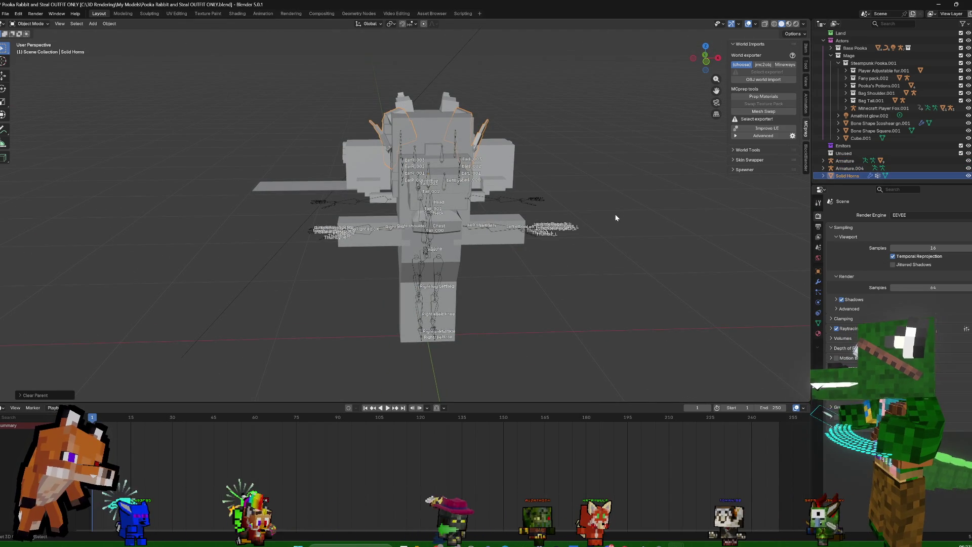
left_click(819, 281)
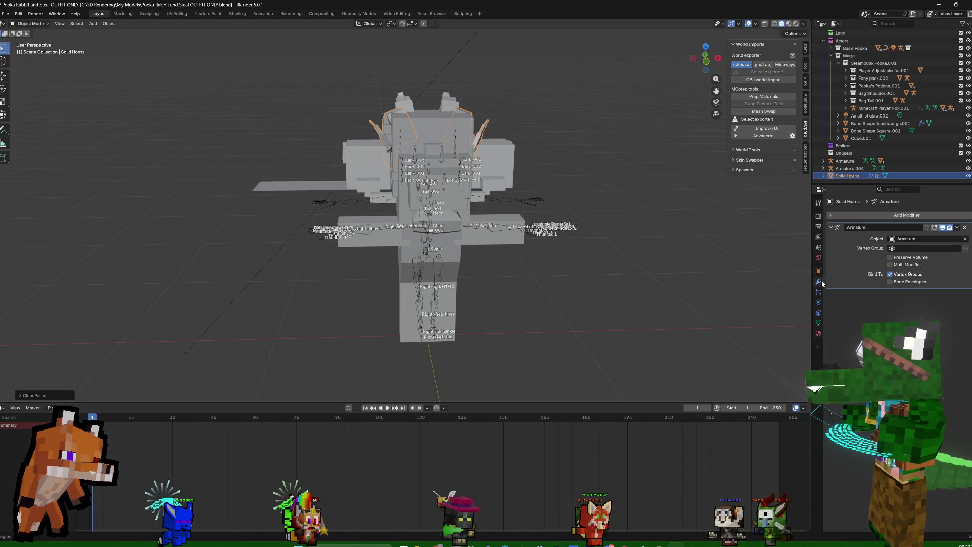
left_click(965, 228)
middle_click_drag(627, 181, 509, 224)
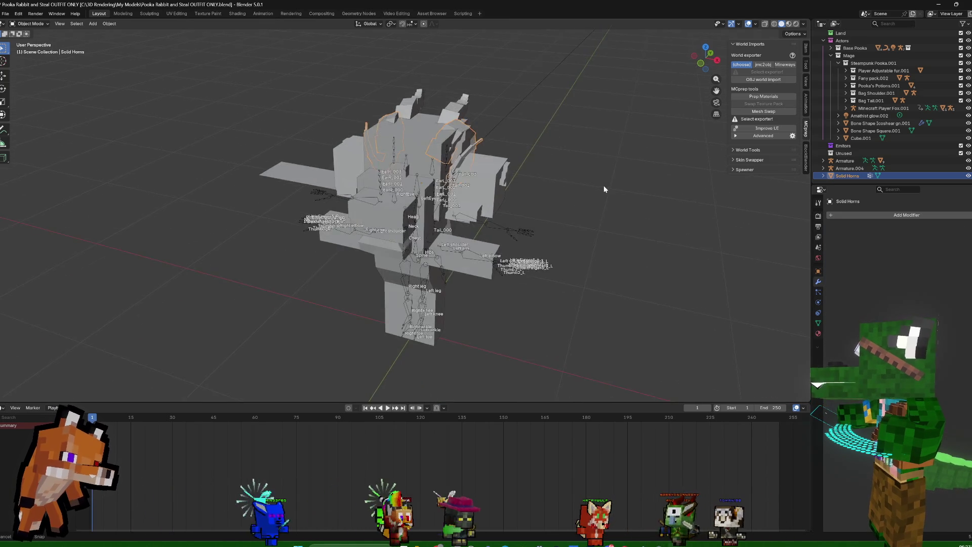
scroll(586, 199, "down", 3)
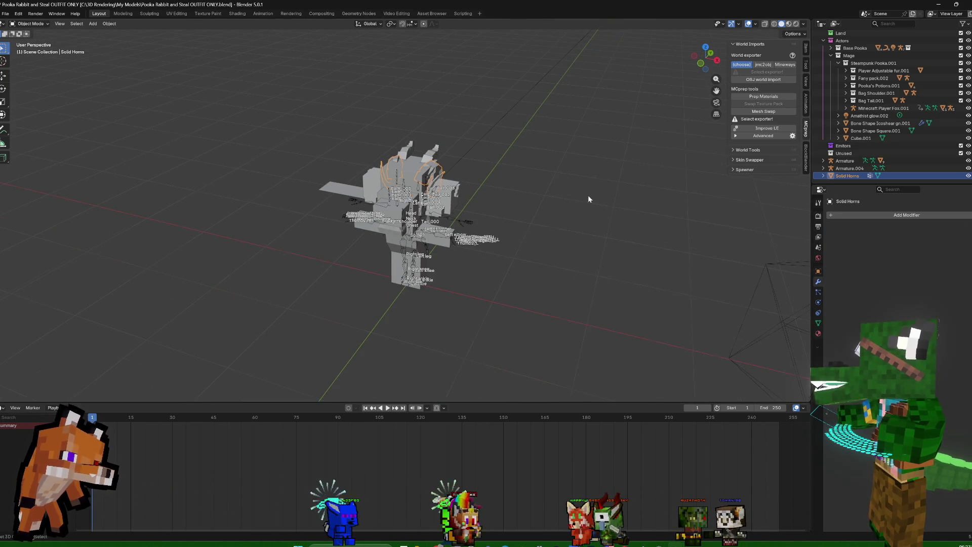
Delete both old armature hierarchies from the Outliner and reselect the Solid Horns up close
left_click(849, 162)
right_click(848, 164)
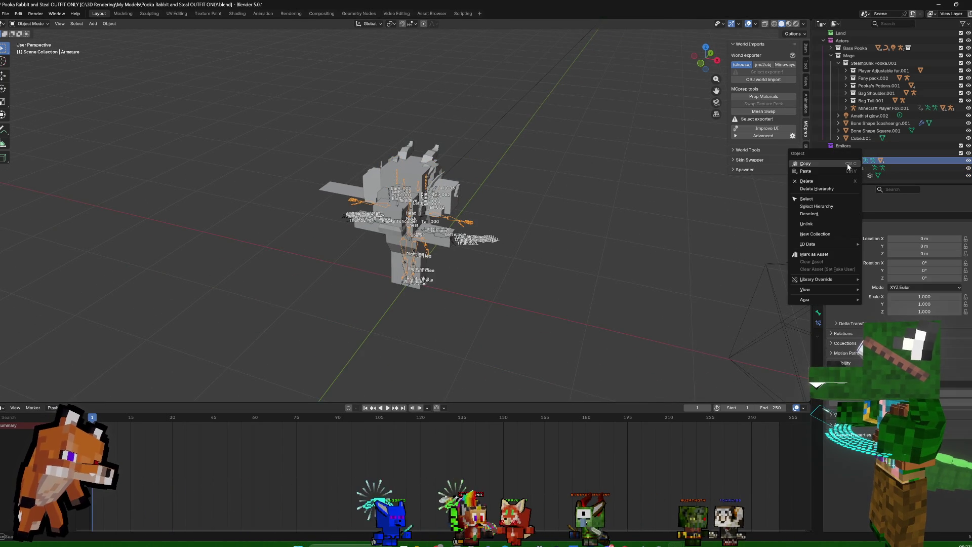
left_click(825, 190)
right_click(856, 169)
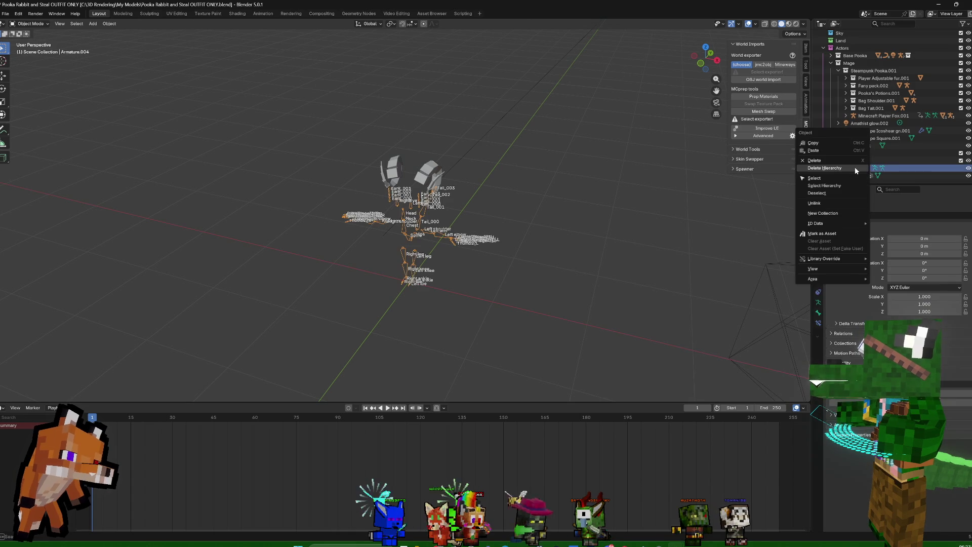
left_click(855, 169)
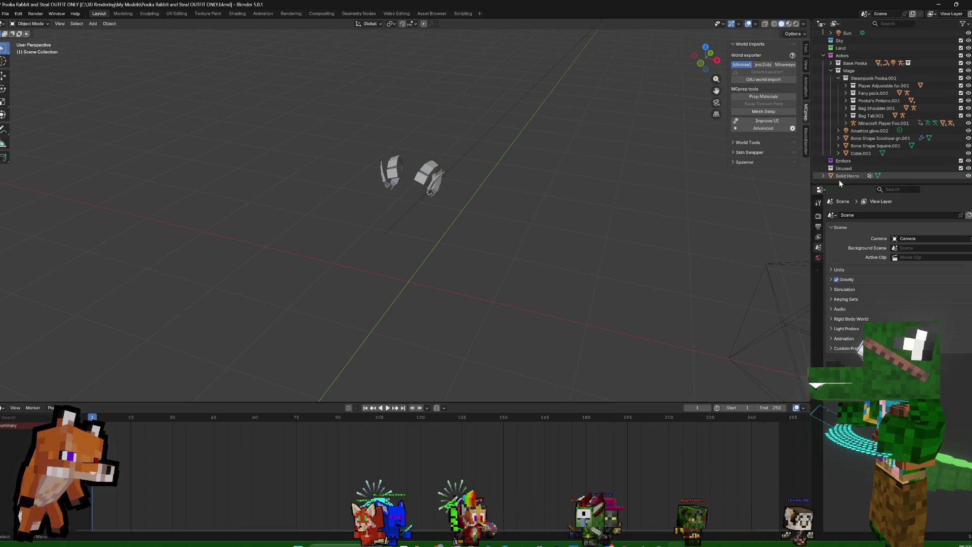
middle_click_drag(729, 186, 571, 192)
left_click(437, 169)
mouse_move(462, 174)
middle_mouse_down()
mouse_move(464, 221)
mouse_move(362, 230)
mouse_move(441, 247)
mouse_move(97, 175)
middle_mouse_up()
key("KP_0")
key("KP_0")
Snap the Solid Horns to the 3D cursor (Shift+S Selection to Cursor) and frame them from the front
key("KP_Decimal")
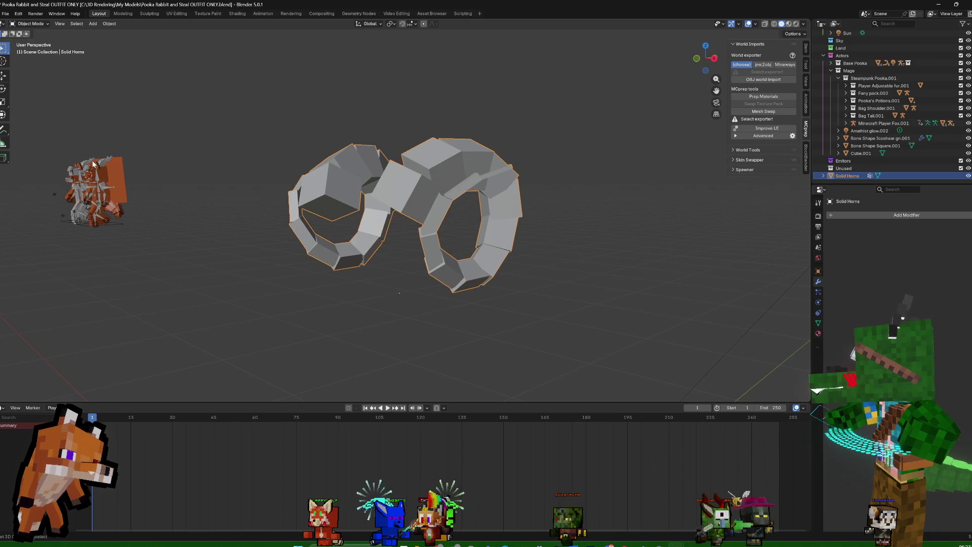
key("shift+s")
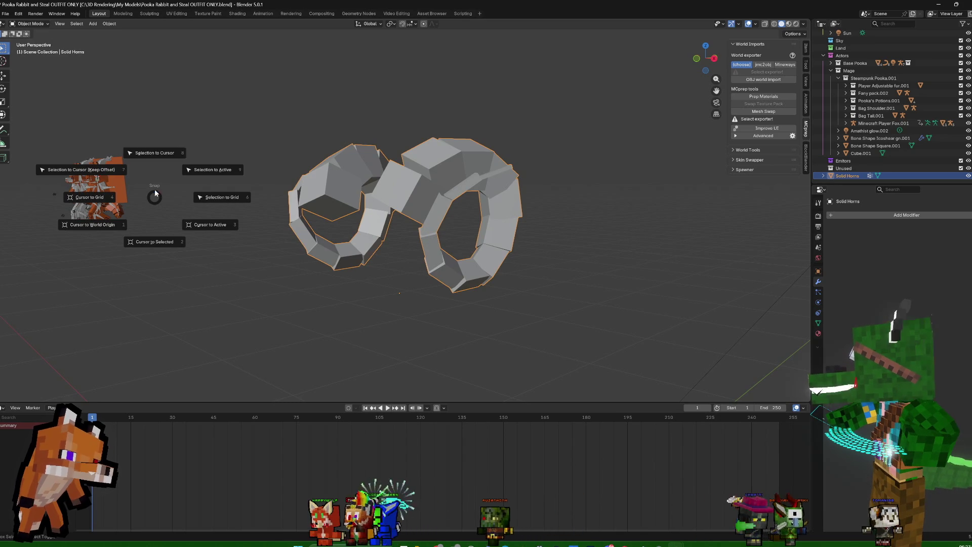
left_click(150, 156)
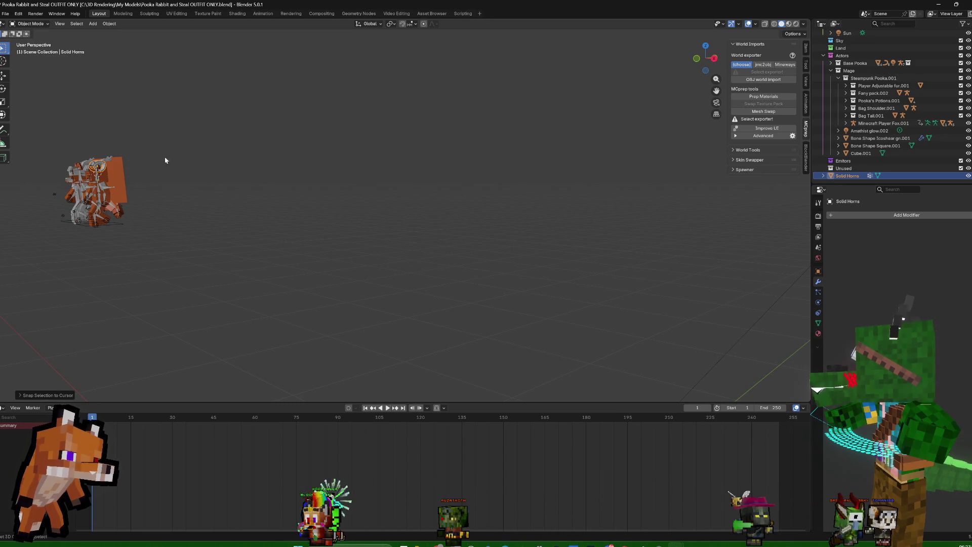
key("KP_Decimal")
mouse_move(298, 168)
middle_mouse_down()
mouse_move(463, 174)
mouse_move(344, 164)
middle_mouse_up()
scroll(465, 174, "down", 3)
scroll(465, 178, "down", 2)
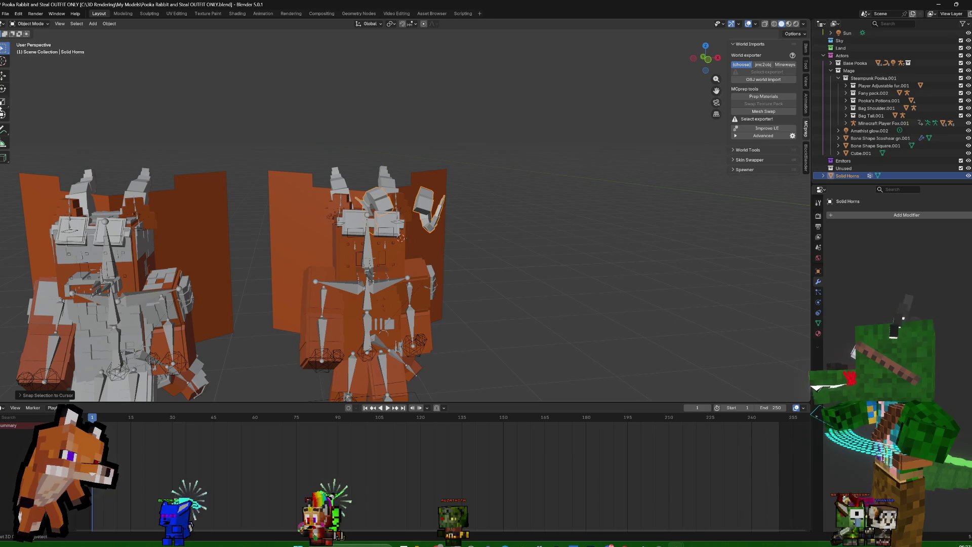
Slide the horns along X onto the right character's head and scale them up
key("g")
key("x")
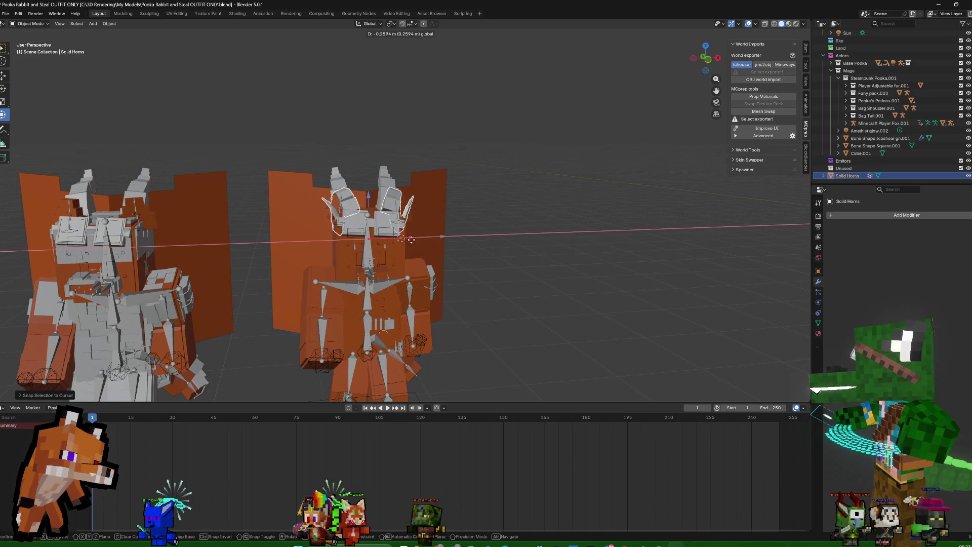
left_click(372, 184)
key("s")
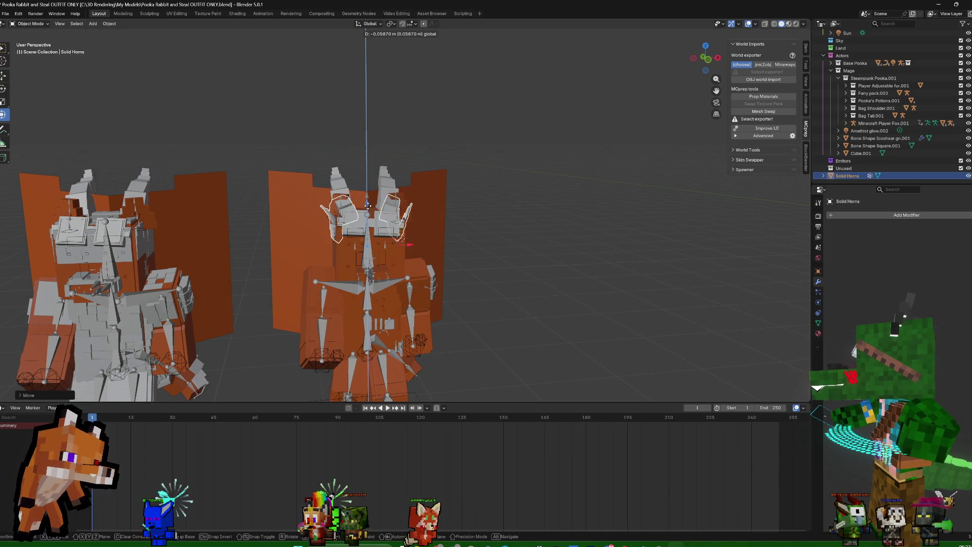
left_click(509, 180)
Fine-tune the horns' height (Z) and depth (Y), then switch to Material Preview shading
key("g")
key("z")
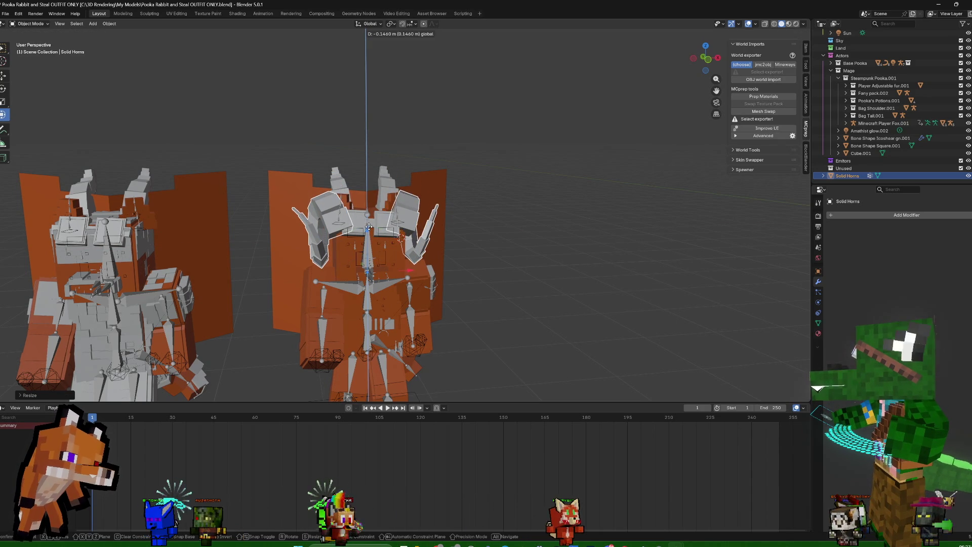
left_click(463, 207)
middle_click_drag(464, 208, 463, 219)
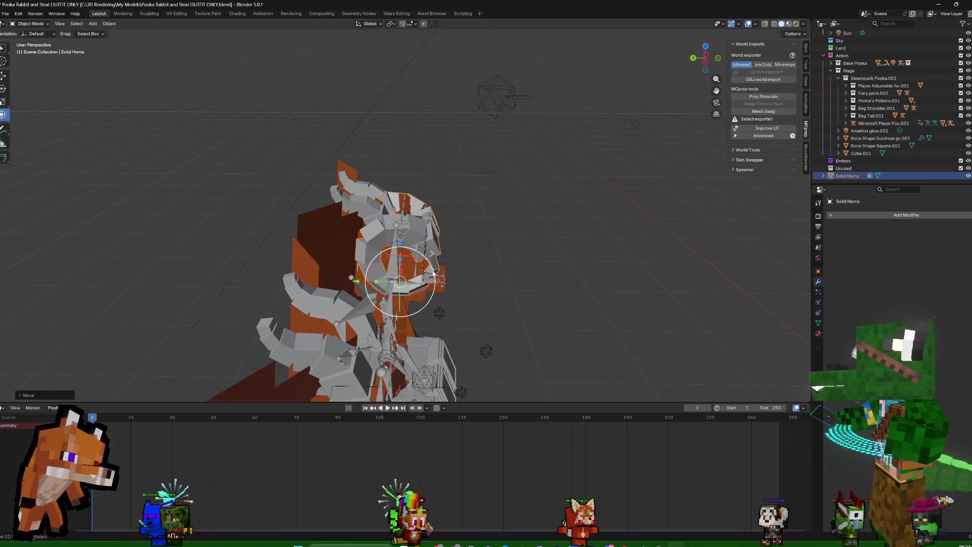
key("g")
key("y")
left_click(342, 285)
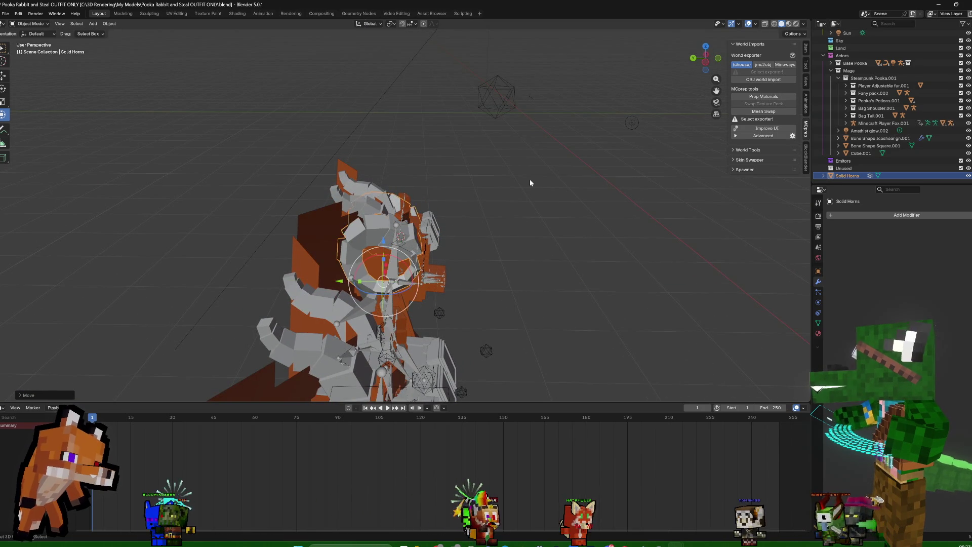
middle_click_drag(341, 284, 430, 157)
scroll(431, 157, "down", 3)
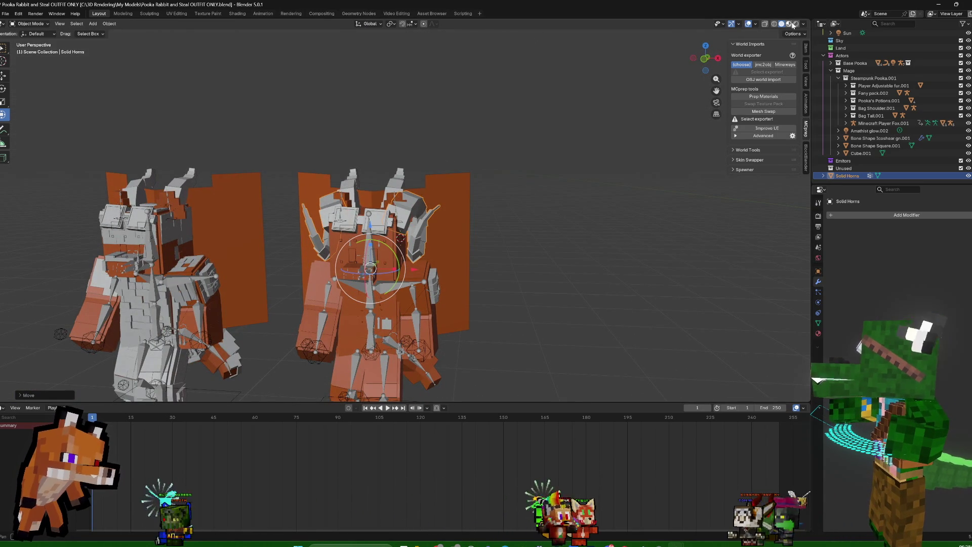
left_click(788, 24)
mouse_move(573, 235)
middle_mouse_down()
mouse_move(637, 223)
mouse_move(570, 230)
mouse_move(578, 241)
mouse_move(595, 236)
middle_mouse_up()
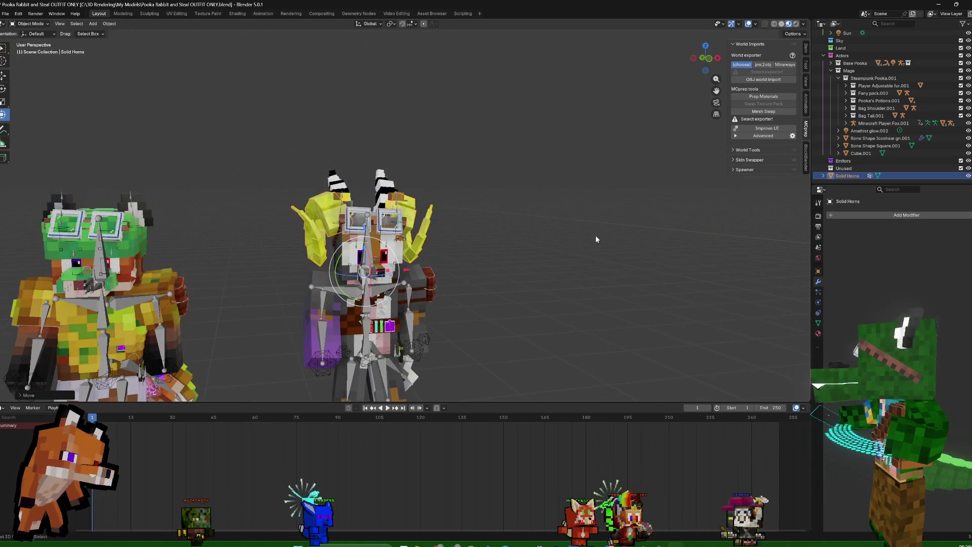
Set the right character's Demon Transformation to 0 and enable Alpha Delete under Skin Control
left_click(420, 280)
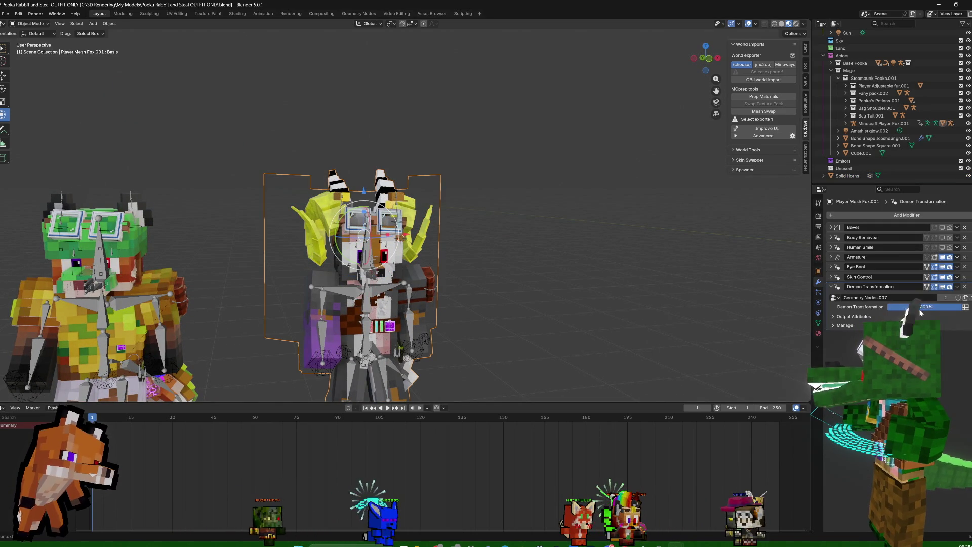
left_click_drag(922, 306, 892, 306)
mouse_move(583, 278)
middle_mouse_down()
mouse_move(640, 278)
mouse_move(598, 265)
mouse_move(564, 271)
middle_mouse_up()
scroll(580, 302, "down", 3)
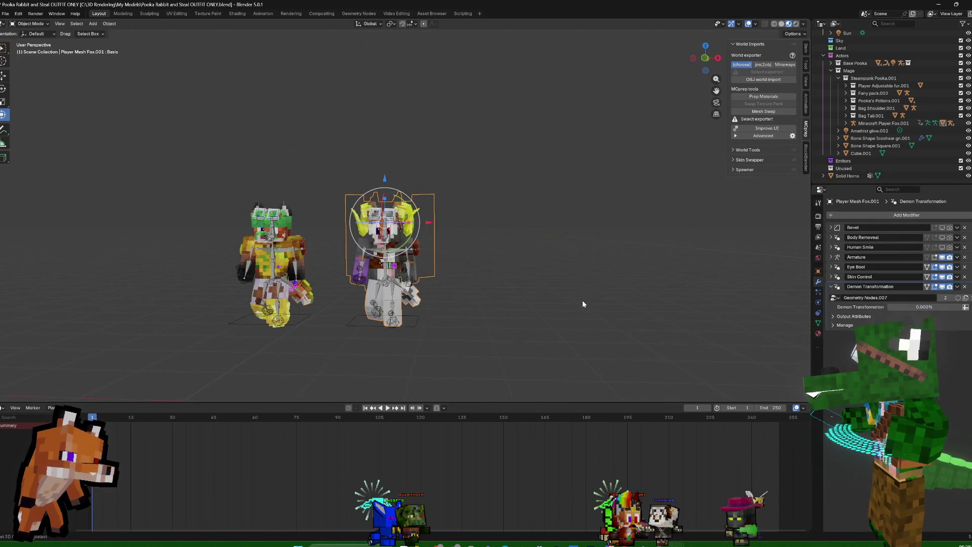
scroll(582, 300, "up", 5)
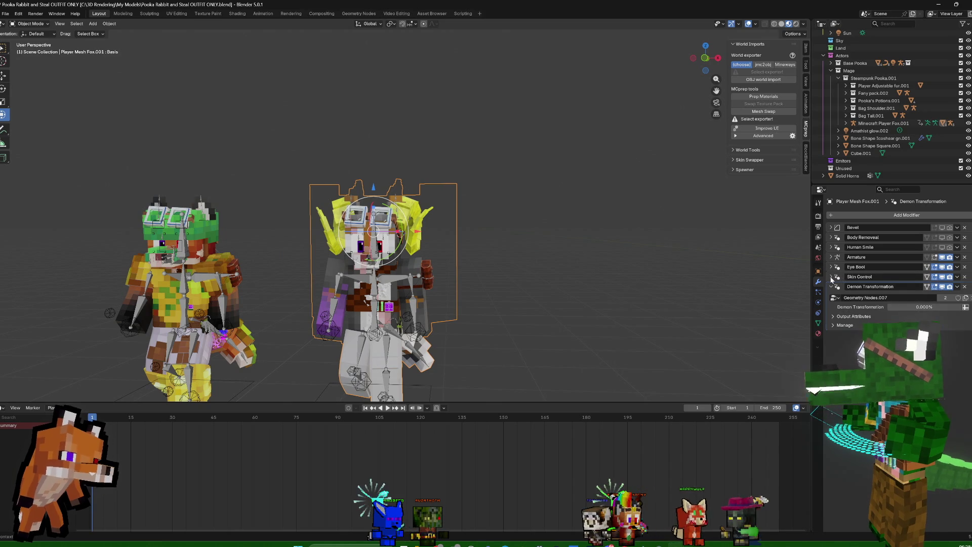
left_click(832, 276)
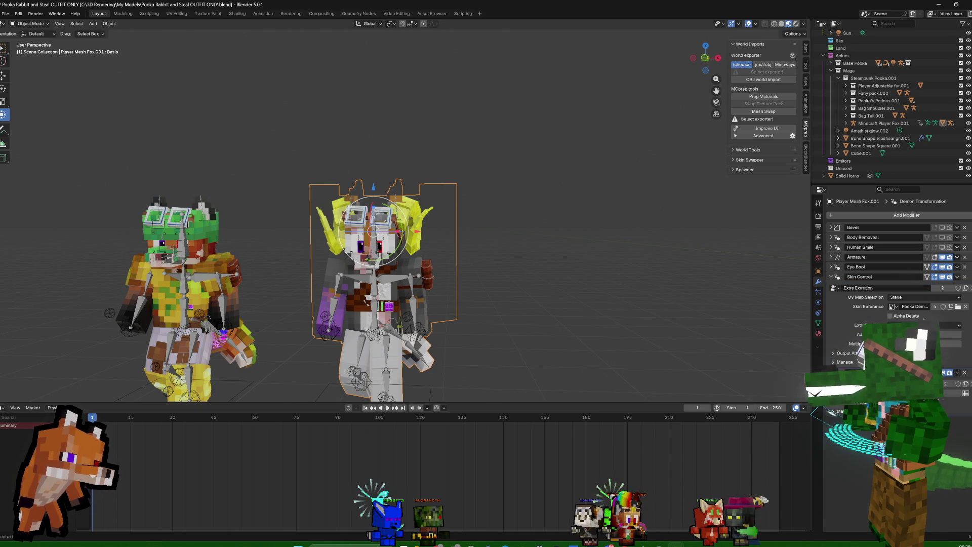
left_click(890, 315)
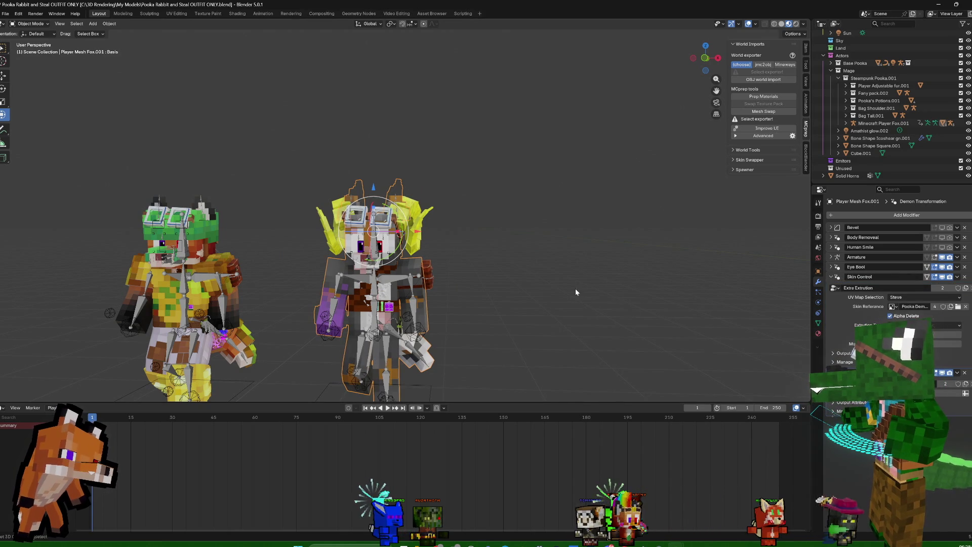
Swap the Skin Reference to the OmauSeastrider texture, then start shrinking the Solid Horns
left_click(893, 306)
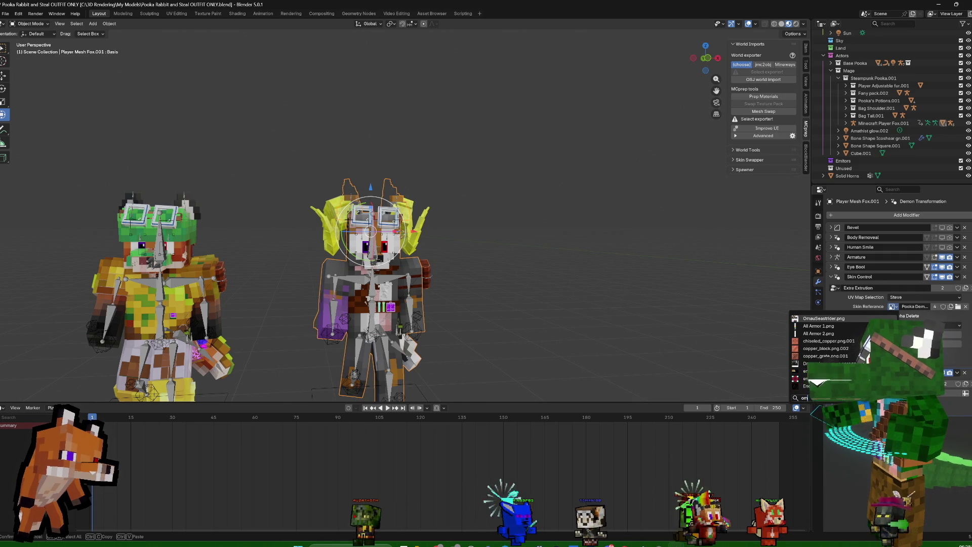
left_click(821, 318)
mouse_move(668, 250)
middle_mouse_down()
mouse_move(532, 232)
mouse_move(604, 221)
mouse_move(553, 238)
mouse_move(567, 228)
mouse_move(579, 238)
middle_mouse_up()
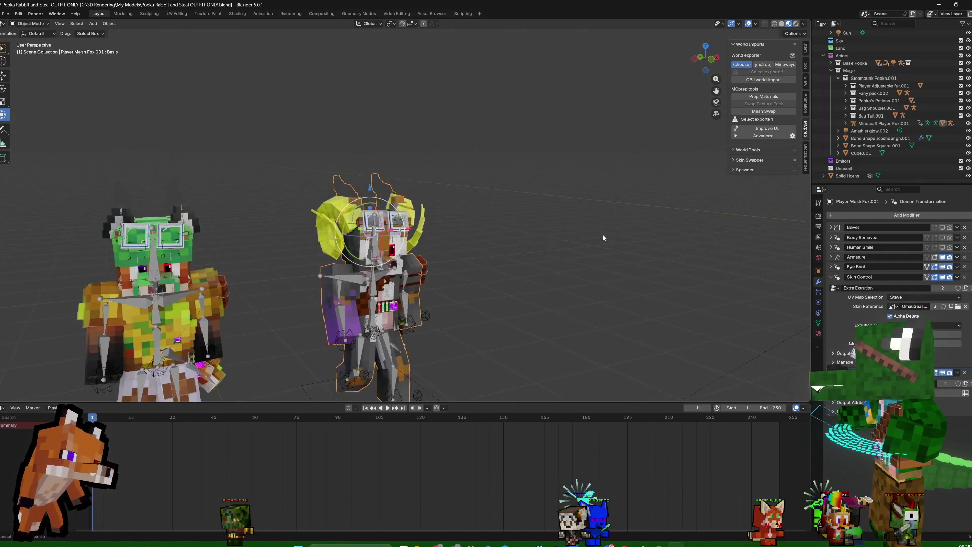
scroll(602, 233, "down", 3)
left_click(383, 209)
key("s")
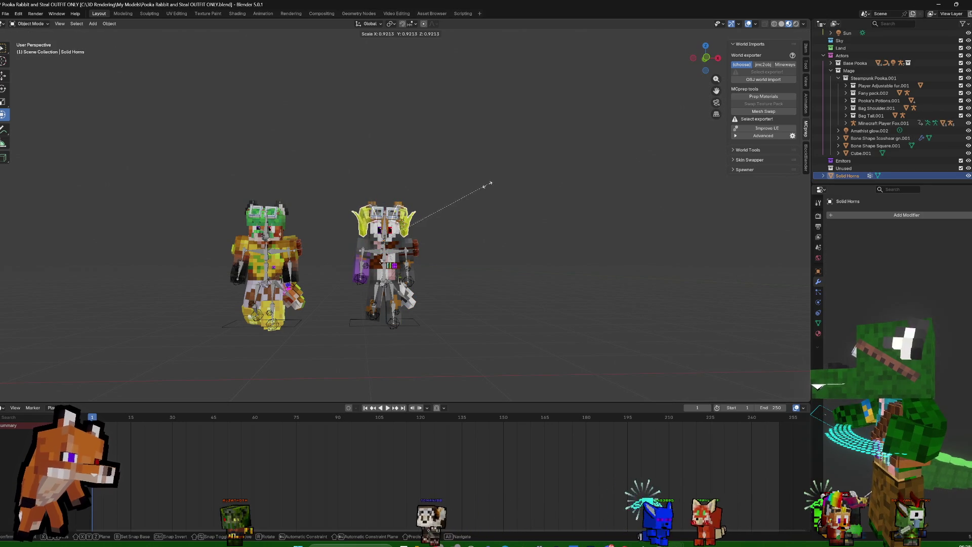
Confirm the smaller horns and parent them (Ctrl+P) to the Minecraft Player Fox.001 rig in Pose Mode
left_click(493, 189)
mouse_move(507, 191)
middle_mouse_down()
mouse_move(568, 194)
mouse_move(349, 254)
middle_mouse_up()
scroll(562, 210, "up", 3)
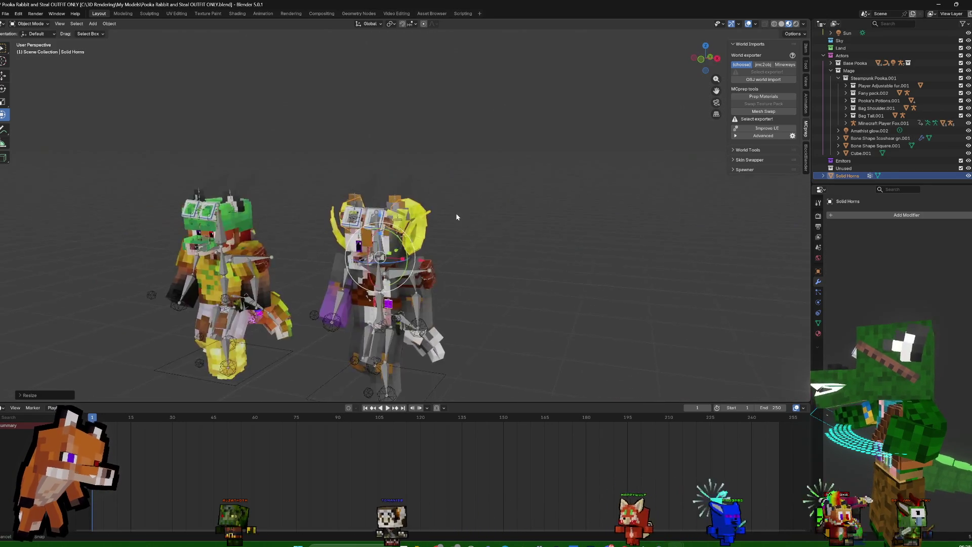
left_click(374, 220)
key("ctrl+Tab")
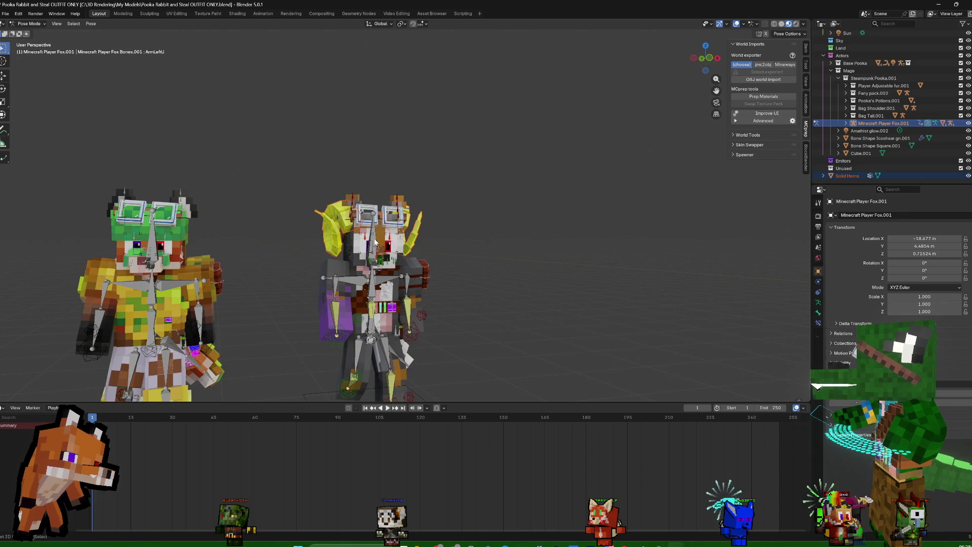
key("ctrl+p")
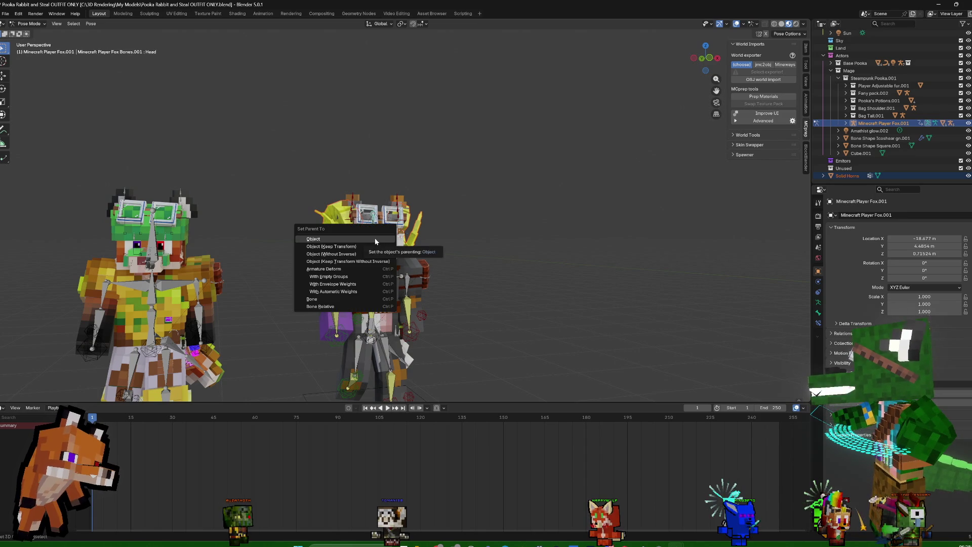
left_click(350, 304)
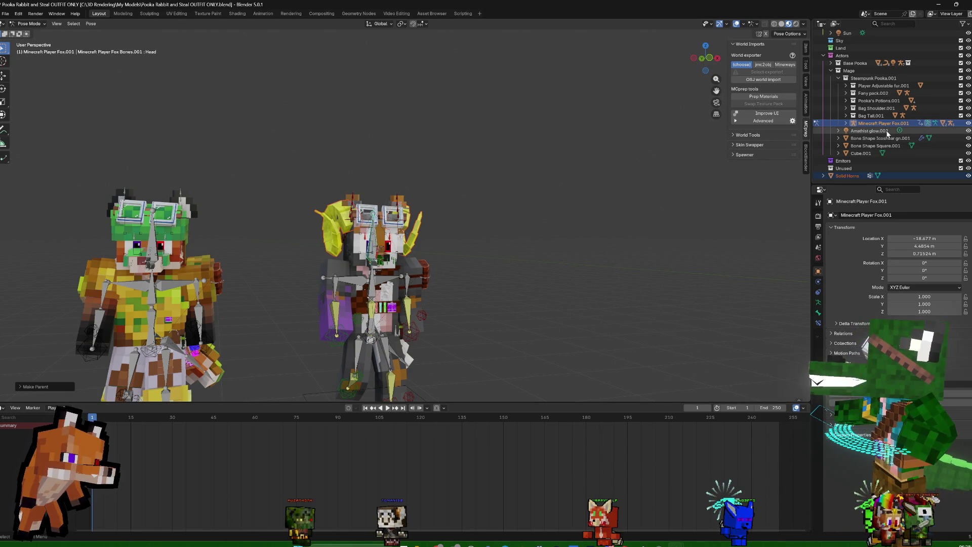
Collapse the Outliner entries so only the Mage collection's contents show
left_click(846, 78)
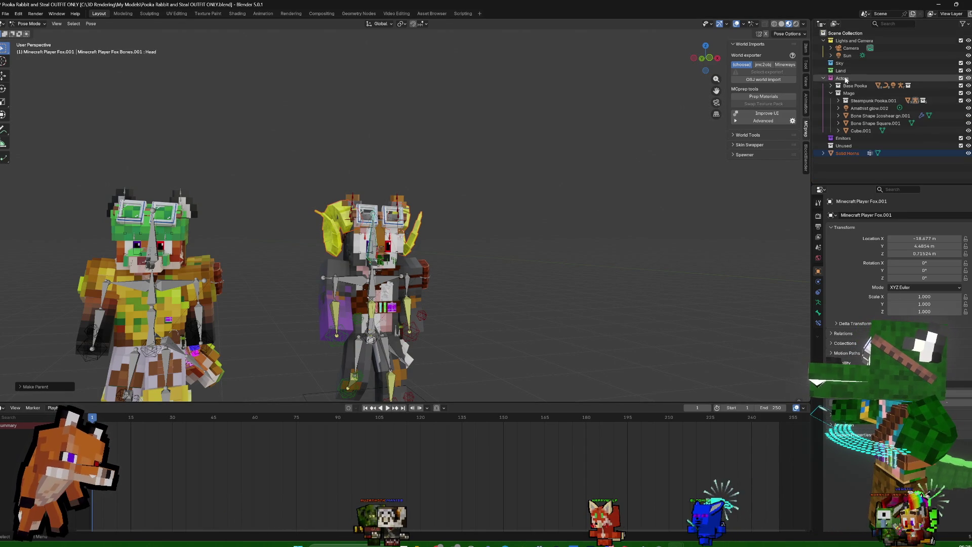
left_click(830, 93)
mouse_move(720, 247)
middle_mouse_down()
mouse_move(654, 296)
mouse_move(679, 271)
middle_mouse_up()
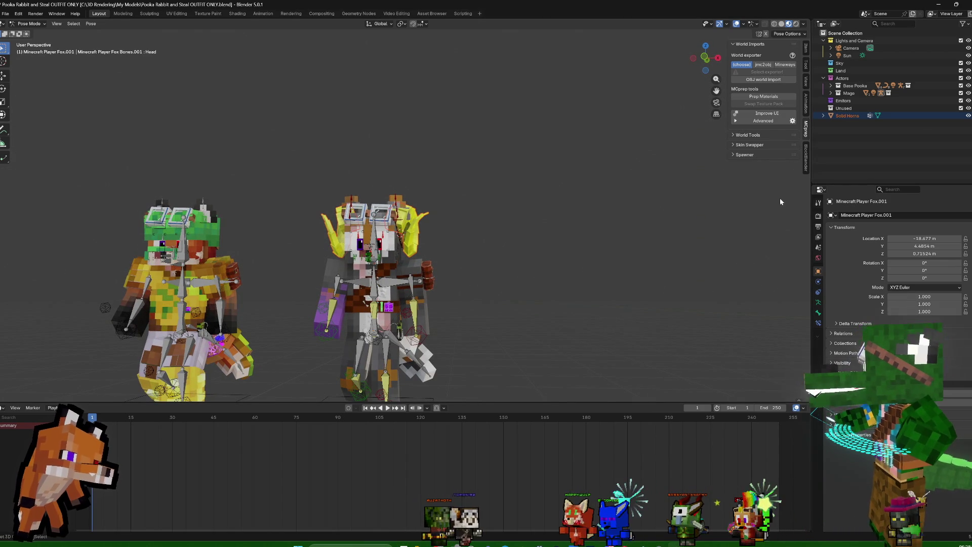
left_click(830, 93)
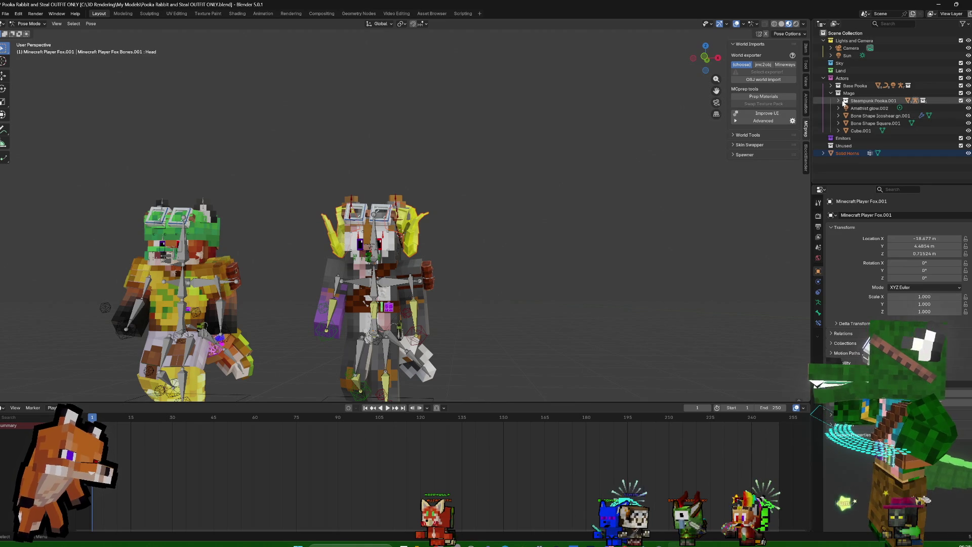
Return to Object Mode and take the copied character's fox body mesh into Edit Mode
left_click(845, 101)
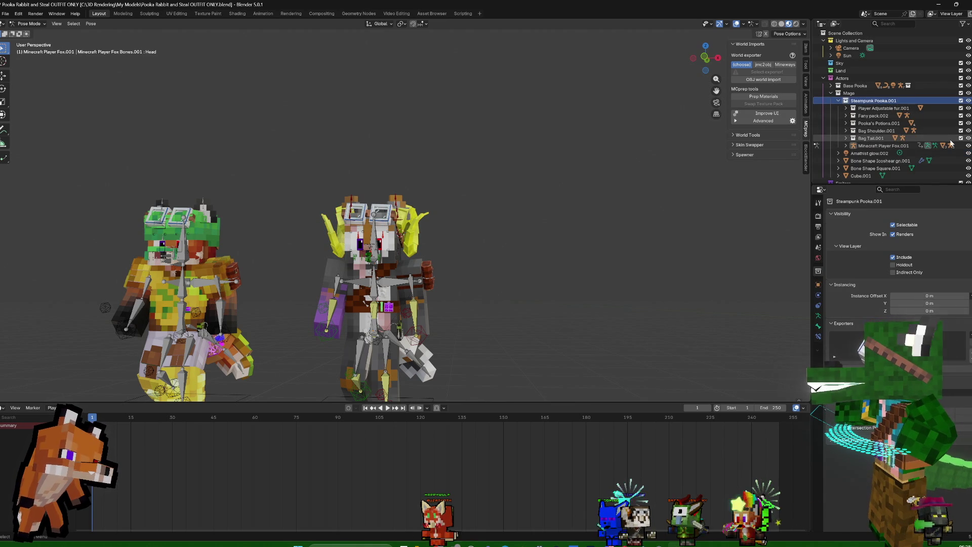
middle_click_drag(607, 342, 399, 342)
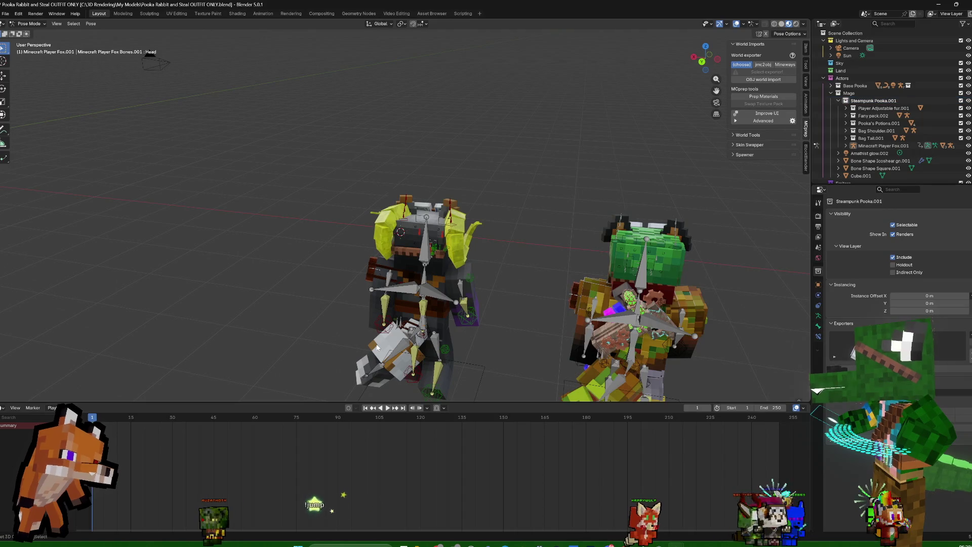
key("ctrl+Tab")
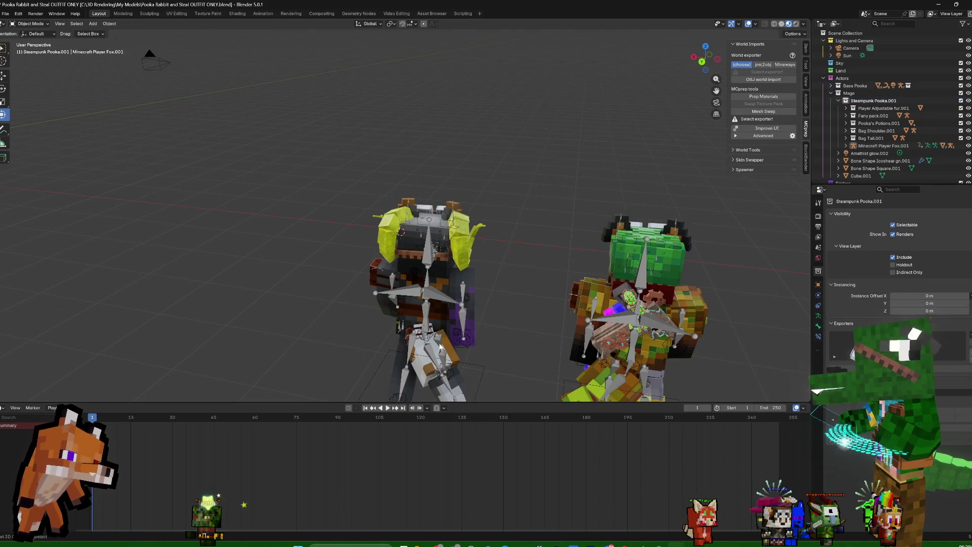
left_click(448, 356)
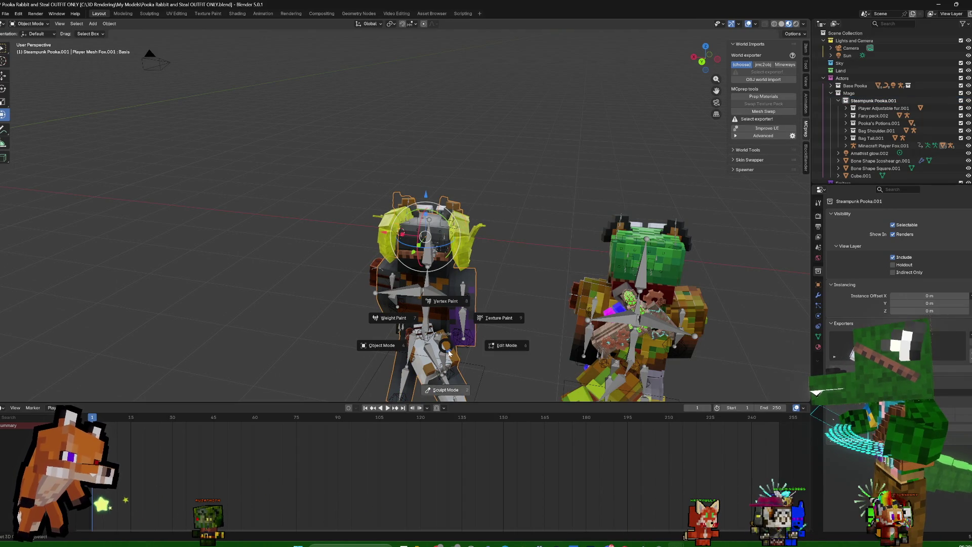
key("Tab")
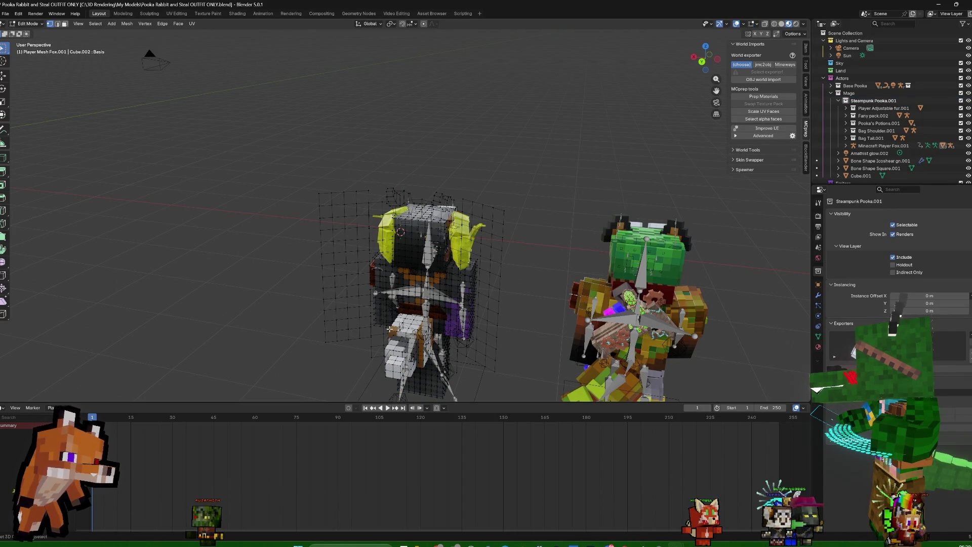
Select the connected lower body piece (L) and switch to the UV Editing workspace
middle_click_drag(488, 325, 494, 380)
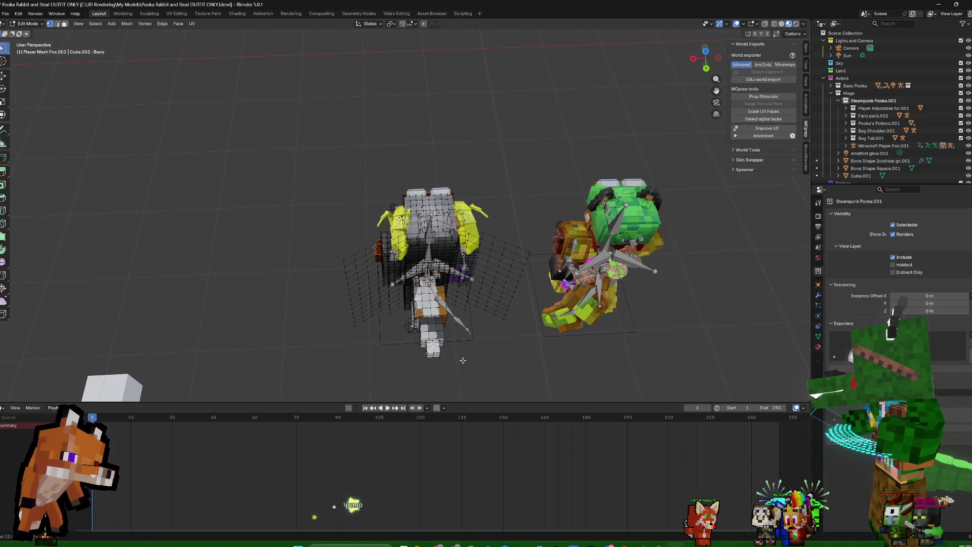
key("ctrl+l")
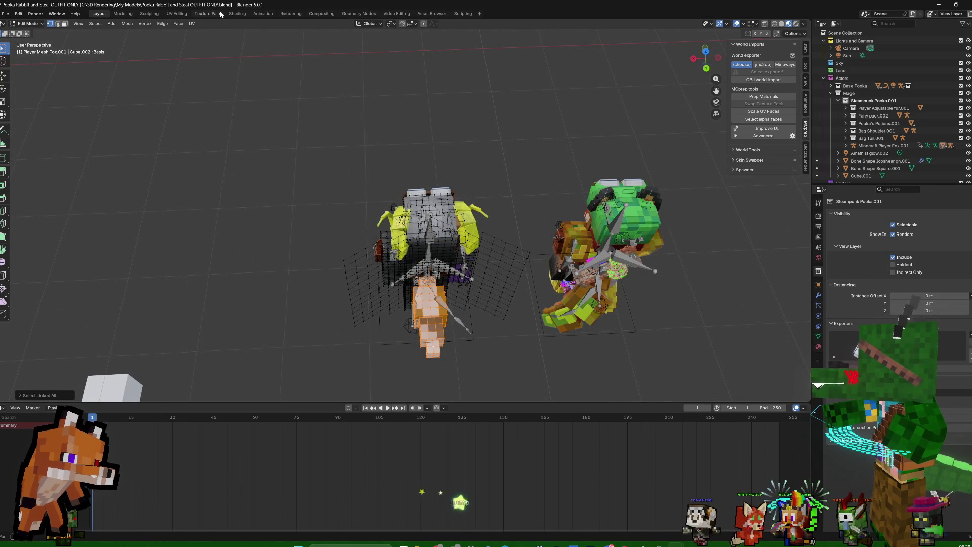
left_click(177, 13)
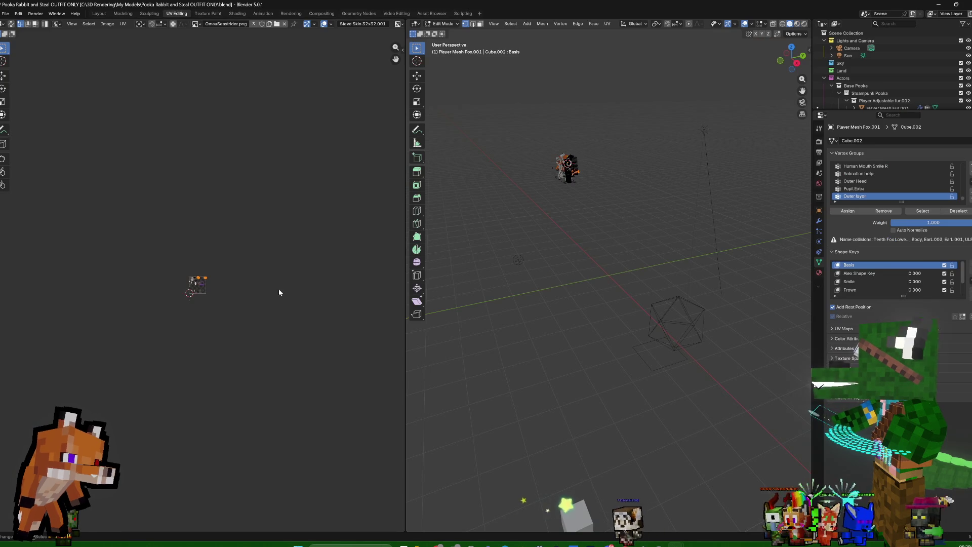
scroll(251, 289, "up", 8)
scroll(249, 271, "down", 2)
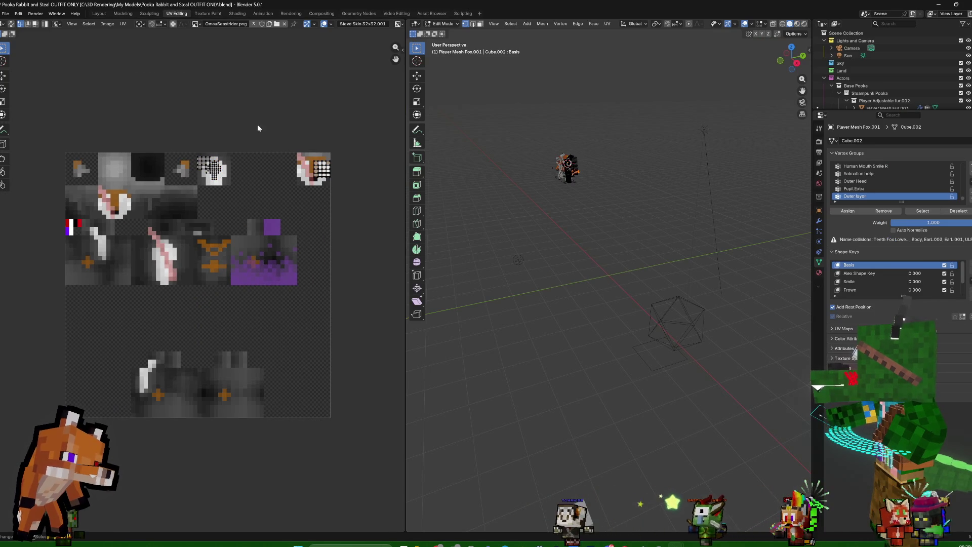
Move one UV island across the fox texture, undo it, and return to Object Mode facing the character
middle_click_drag(205, 168, 242, 155)
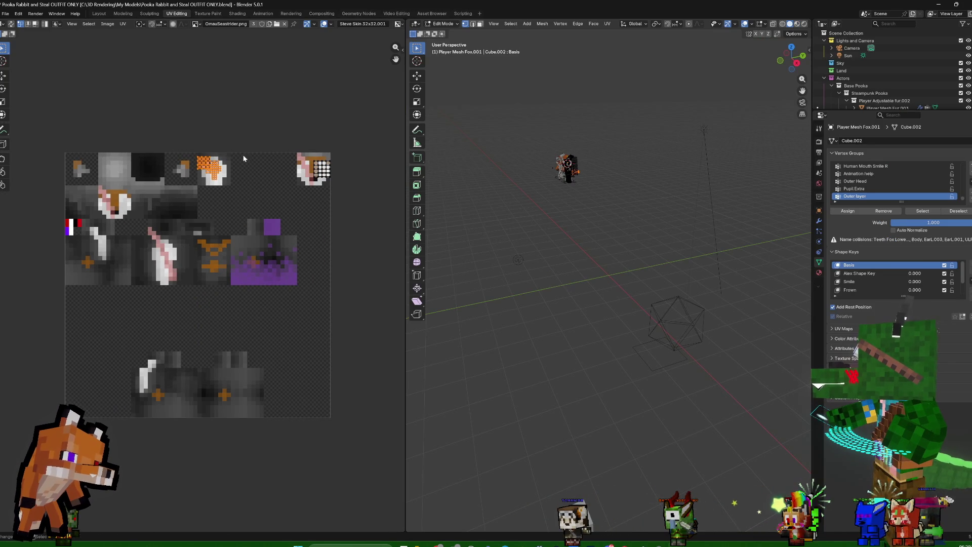
key("g")
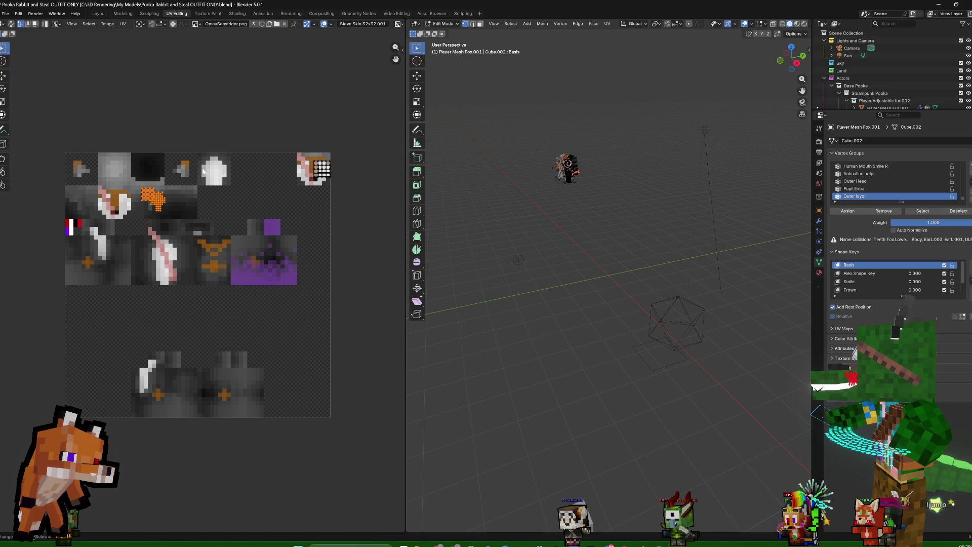
key("ctrl+z")
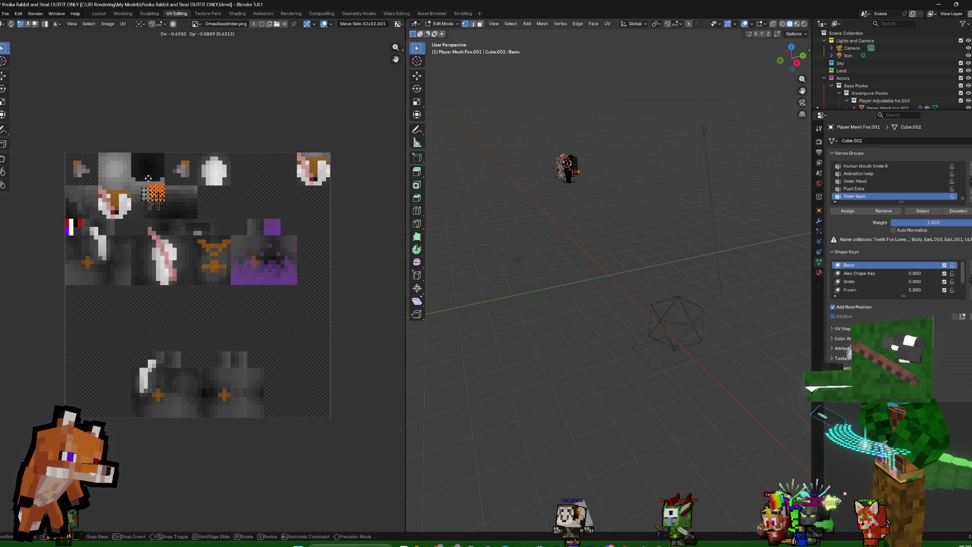
key("Tab")
key("KP_Decimal")
mouse_move(793, 33)
middle_mouse_down()
mouse_move(657, 253)
mouse_move(787, 245)
mouse_move(459, 218)
mouse_move(422, 236)
mouse_move(790, 242)
mouse_move(450, 257)
mouse_move(429, 235)
middle_mouse_up()
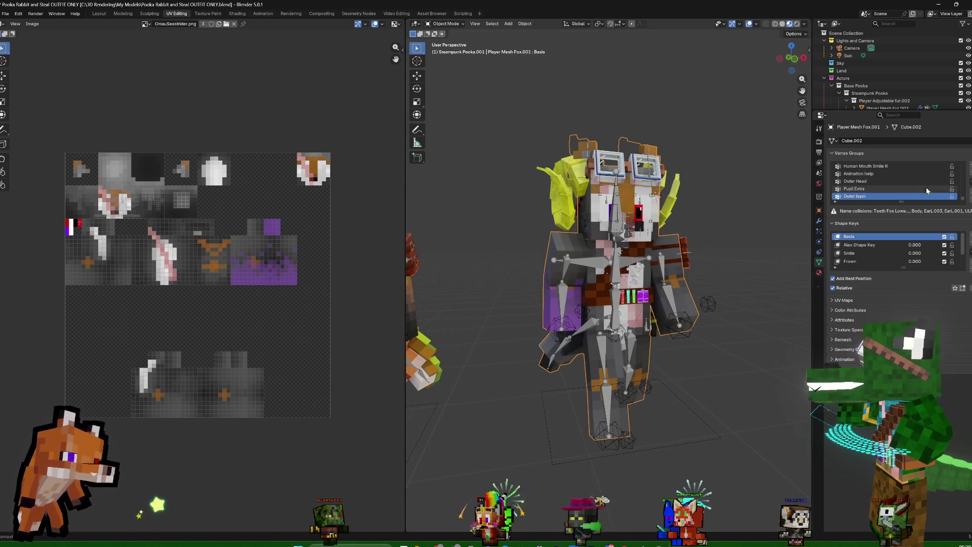
scroll(838, 94, "down", 2)
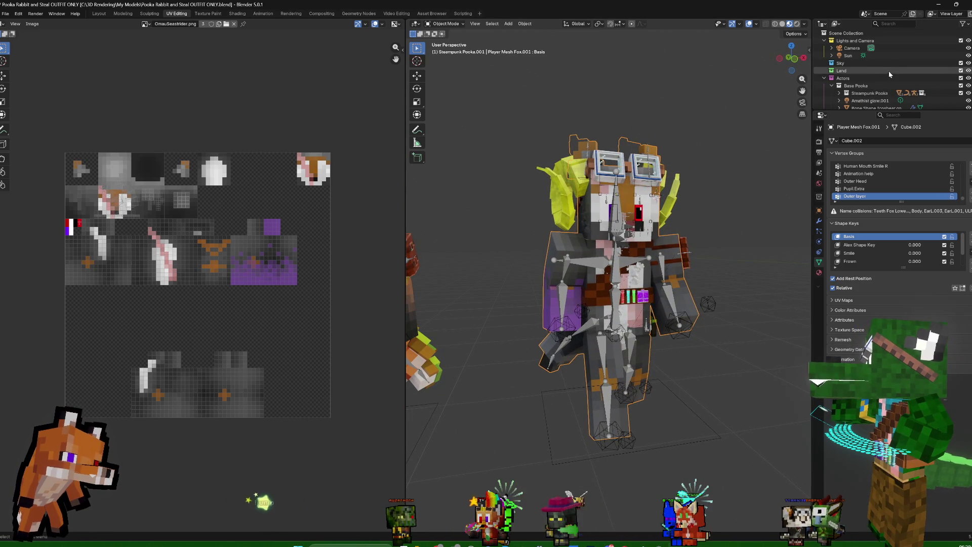
scroll(844, 84, "down", 2)
scroll(849, 68, "down", 1)
scroll(855, 57, "down", 1)
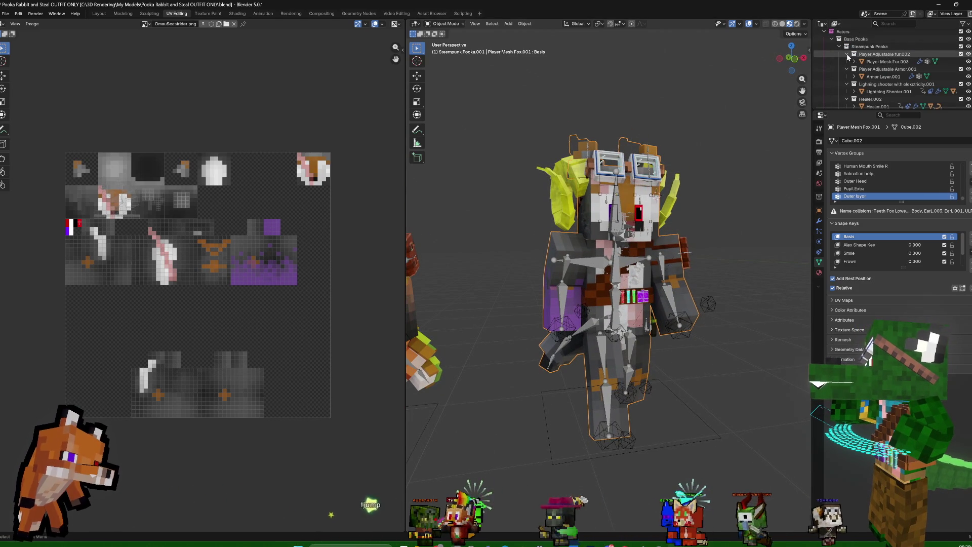
Delete the belt piece Player Mesh Fox.002 and briefly play the animation to check
left_click_drag(853, 56, 902, 68)
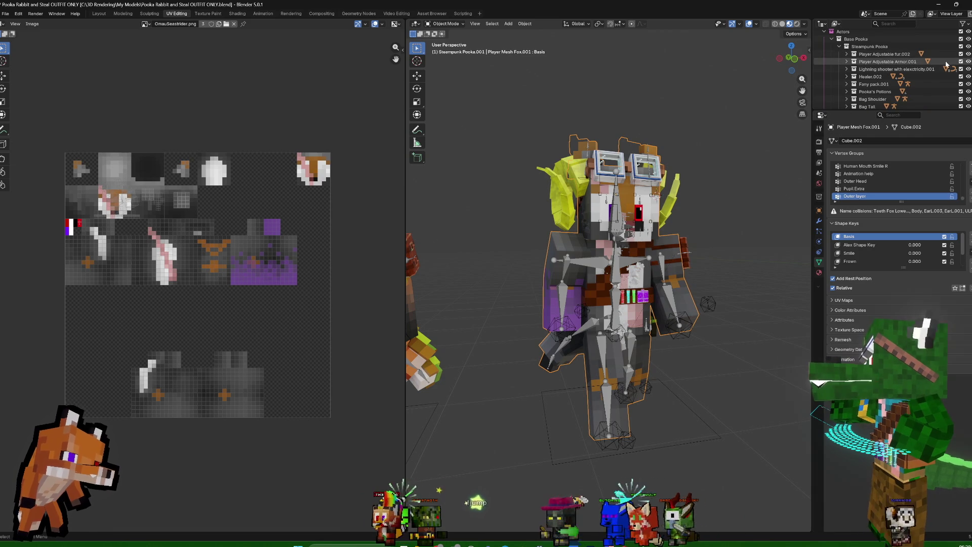
left_click(602, 288)
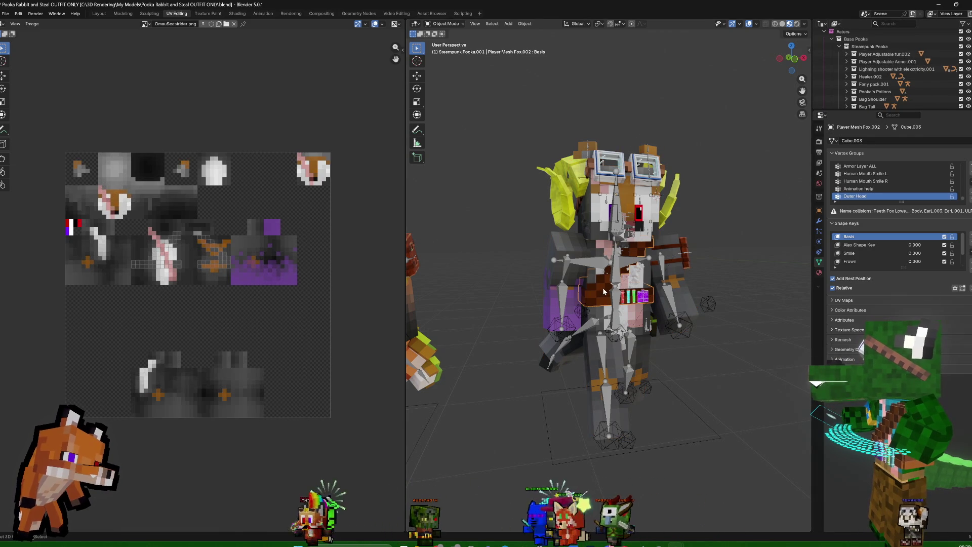
key("Delete")
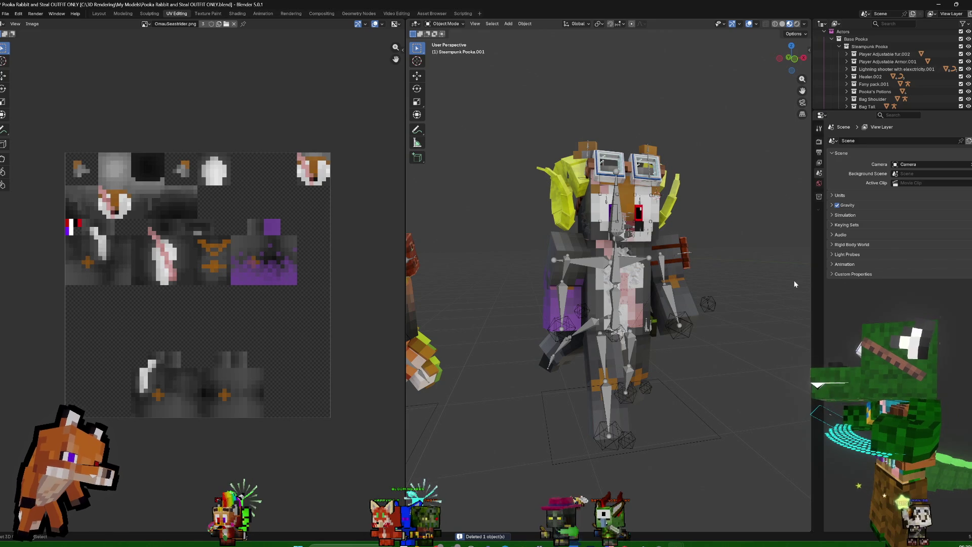
key("space")
key("space")
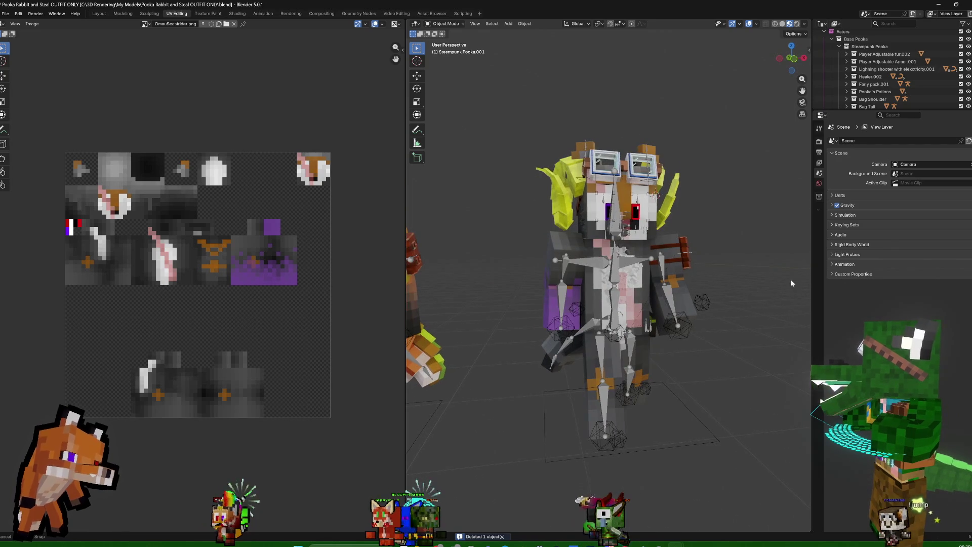
key("space")
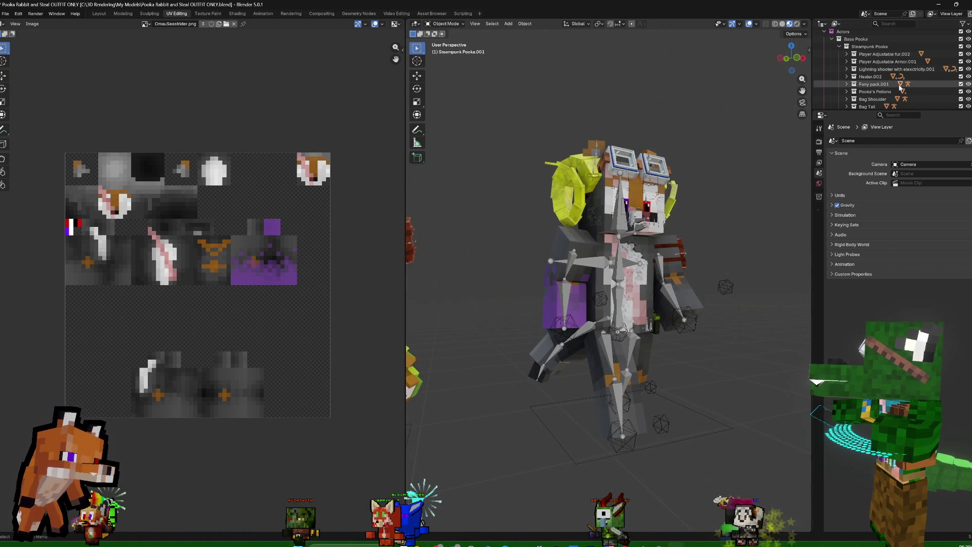
Delete the Bag Shoulder and Bag Tail collections with their hierarchies
left_click(877, 98)
right_click(878, 100)
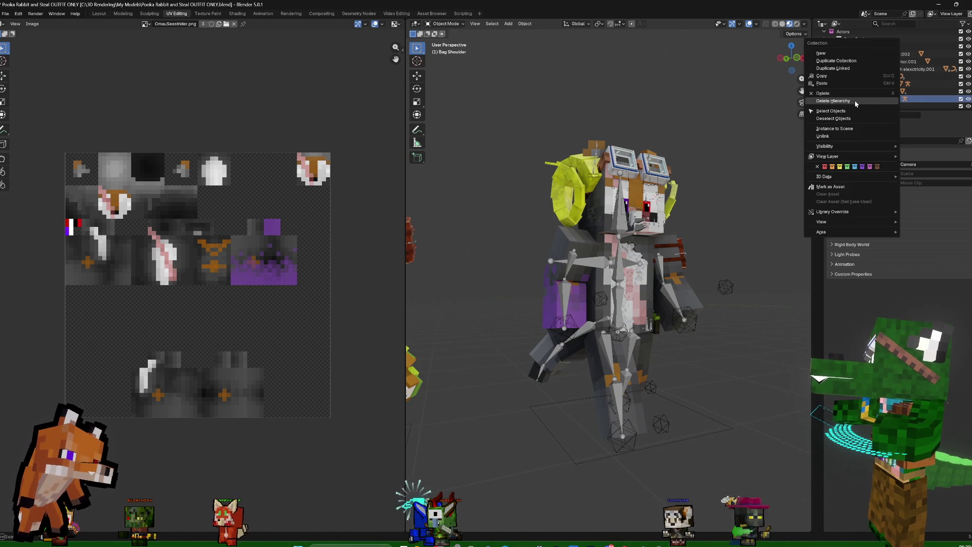
left_click(856, 102)
right_click(865, 102)
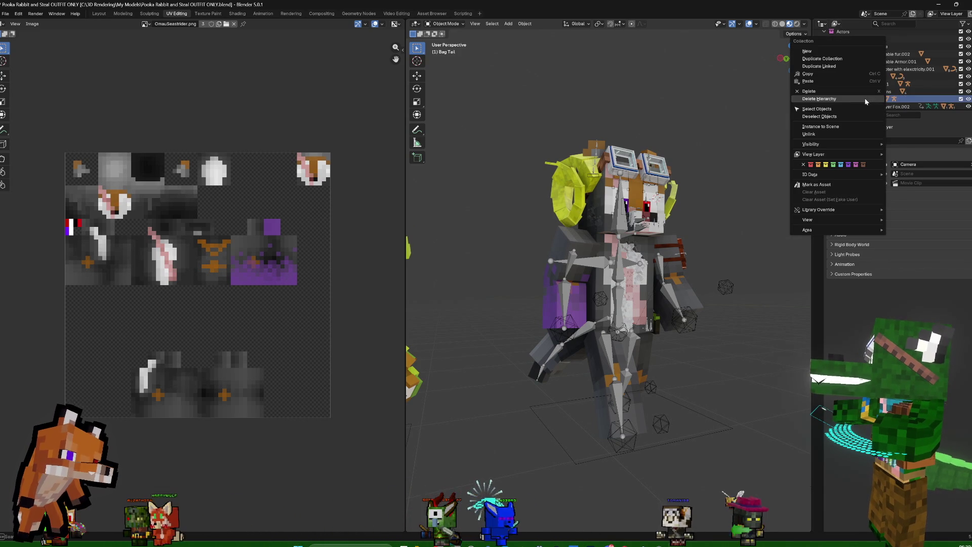
left_click(864, 98)
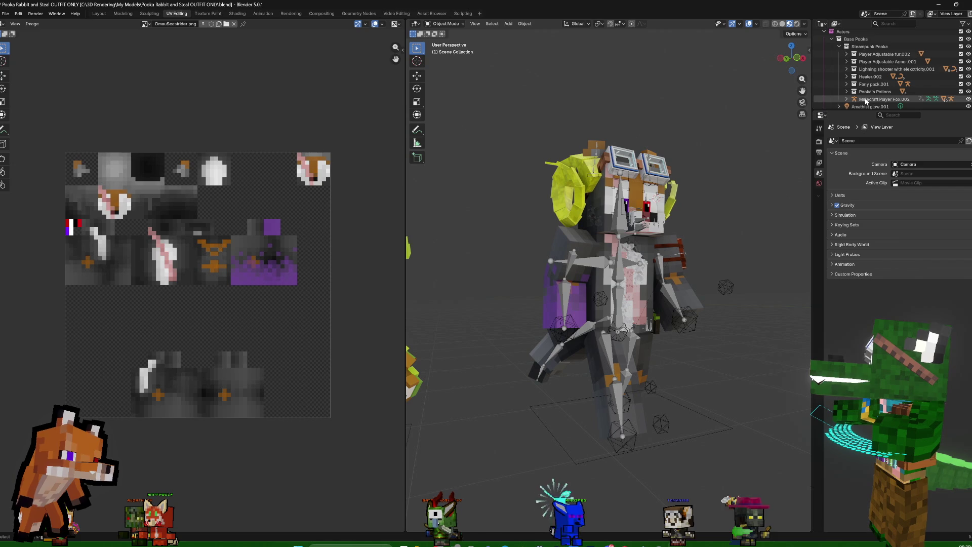
right_click(877, 100)
left_click(867, 97)
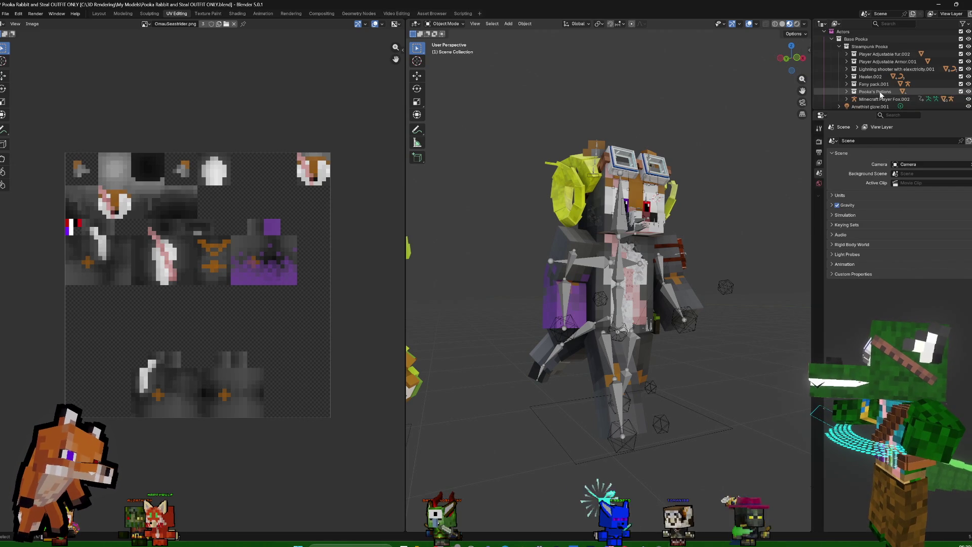
Delete Pooka's Potions and Fany pack.001 hierarchies, inspect the Mage's shoulder bag, then deselect
right_click(880, 91)
left_click(874, 92)
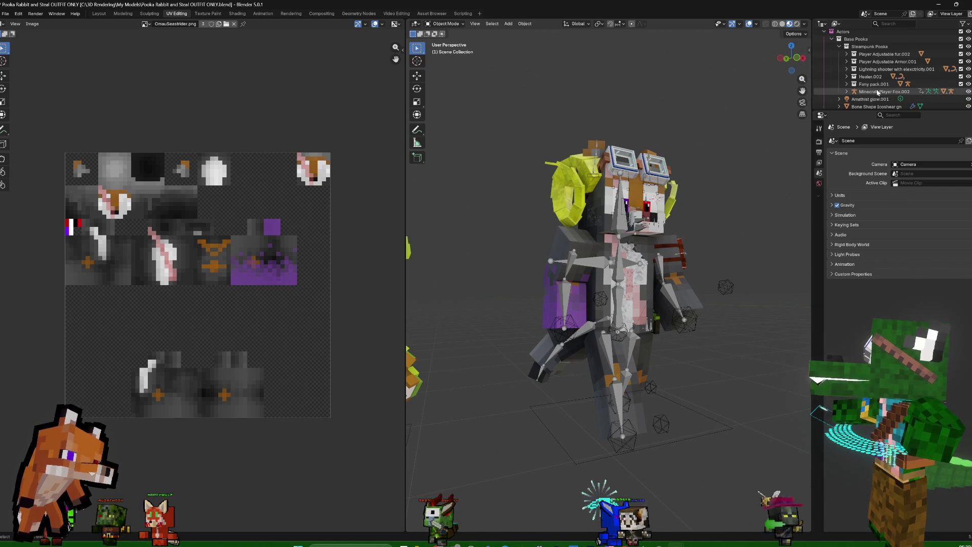
right_click(877, 86)
left_click(875, 86)
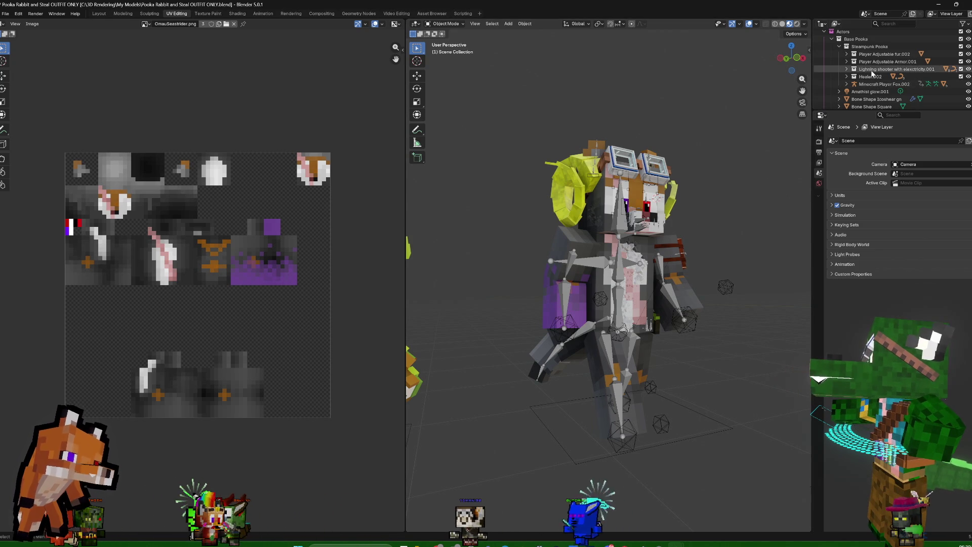
scroll(873, 74, "down", 2)
scroll(872, 73, "down", 2)
scroll(872, 74, "down", 3)
scroll(872, 74, "up", 3)
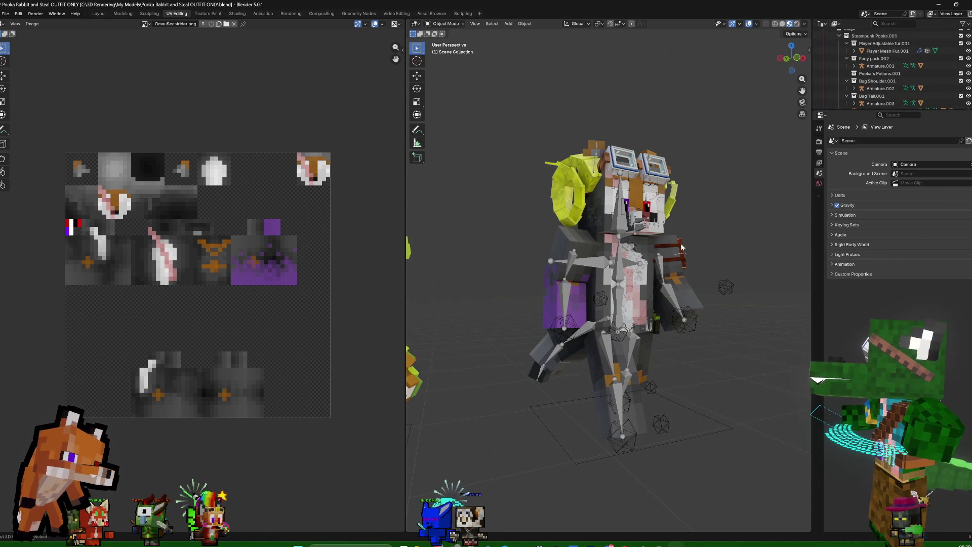
left_click(863, 66)
scroll(863, 66, "up", 1)
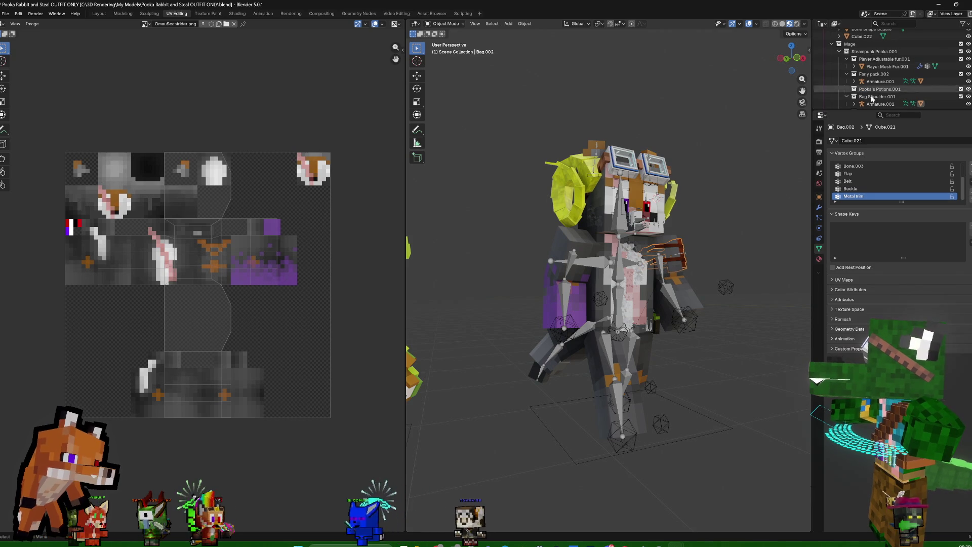
scroll(688, 166, "down", 5)
scroll(688, 183, "up", 4)
mouse_move(692, 199)
middle_mouse_down()
mouse_move(745, 248)
mouse_move(773, 240)
middle_mouse_up()
left_click(747, 230)
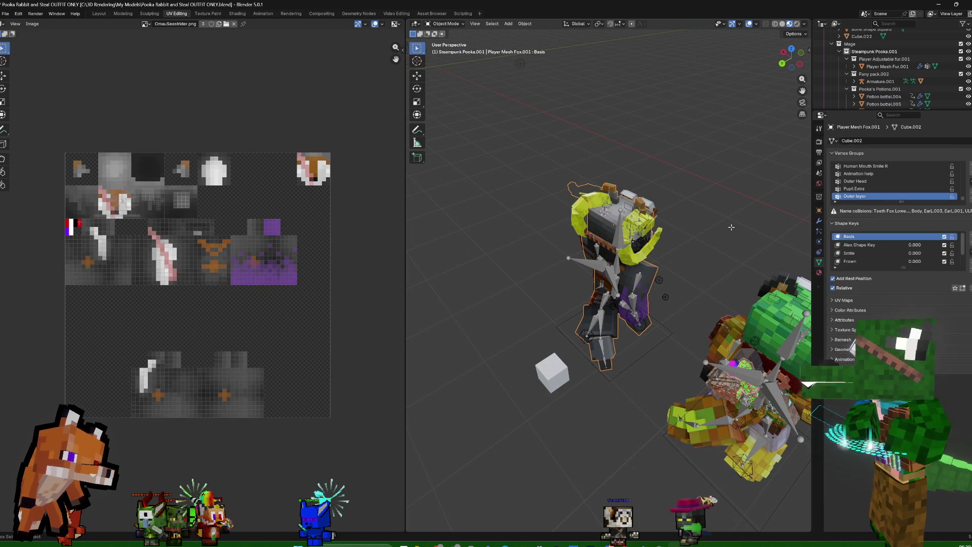
key("Tab")
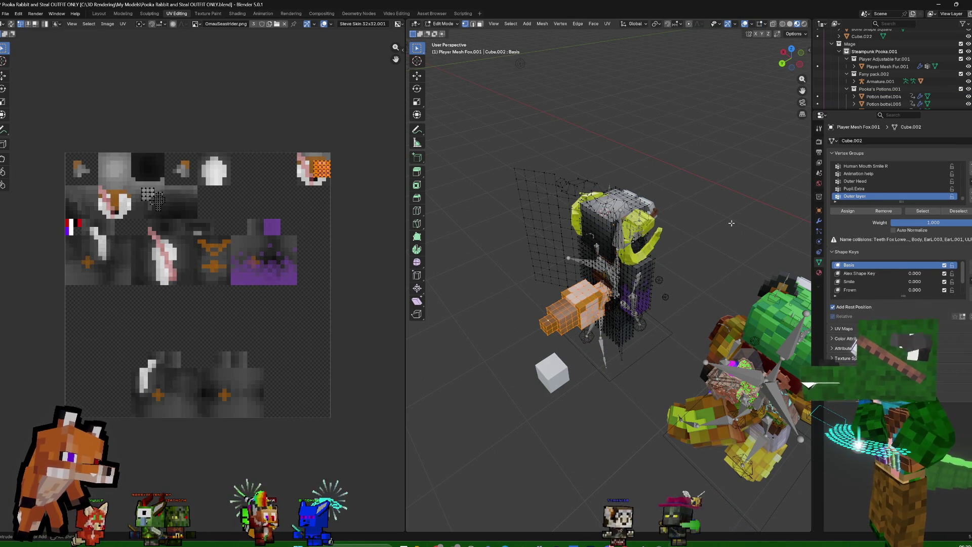
key("alt+h")
mouse_move(731, 221)
middle_mouse_down()
mouse_move(706, 210)
mouse_move(769, 218)
mouse_move(753, 202)
mouse_move(765, 206)
middle_mouse_up()
key("Tab")
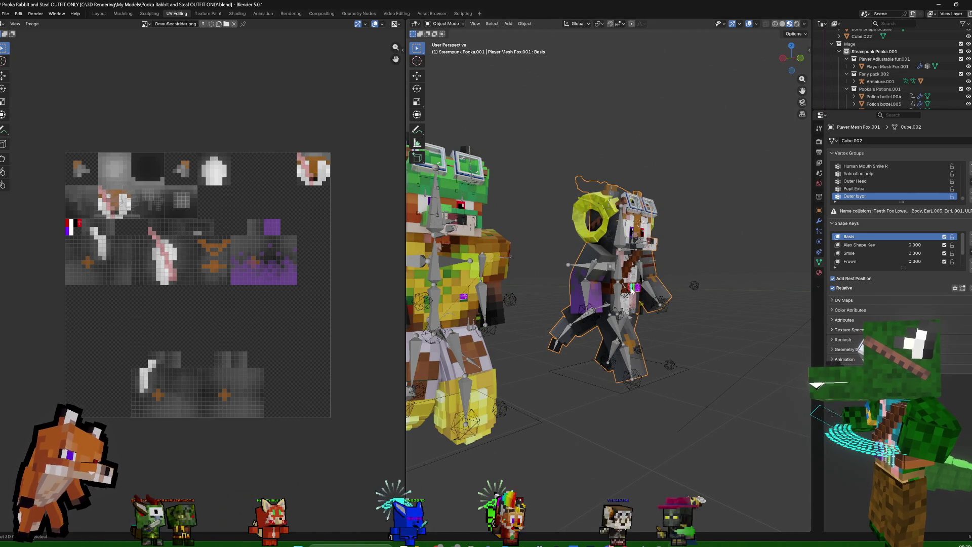
Expand Mage > Steampunk Pooka.001 and delete the Fany pack.002 and Pooka's Potions.001 hierarchies
left_click(630, 251)
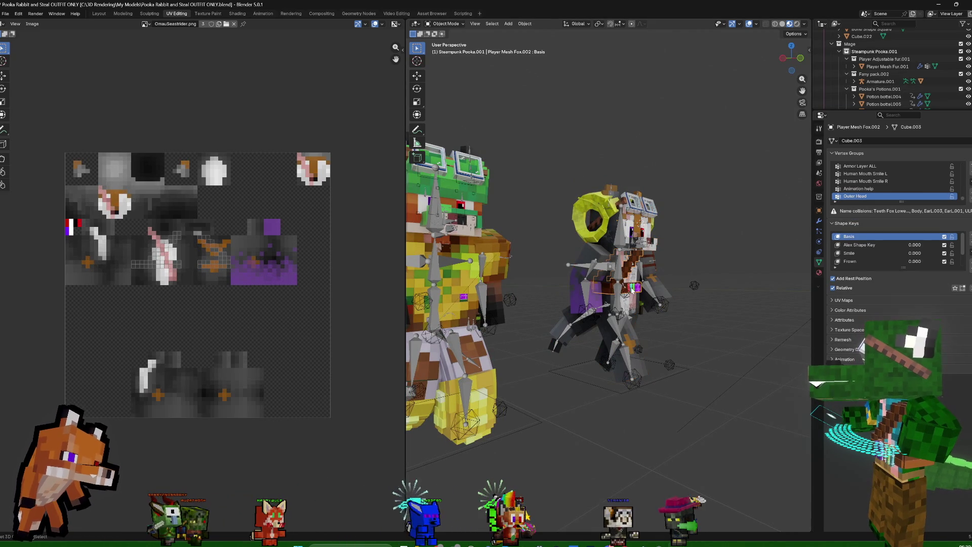
left_click(839, 51)
left_click(865, 67)
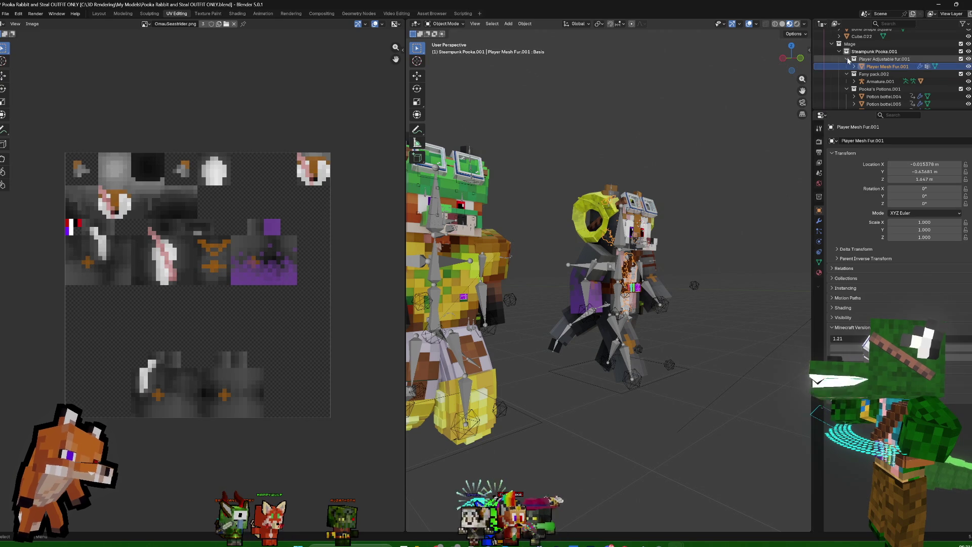
right_click(871, 70)
left_click(854, 79)
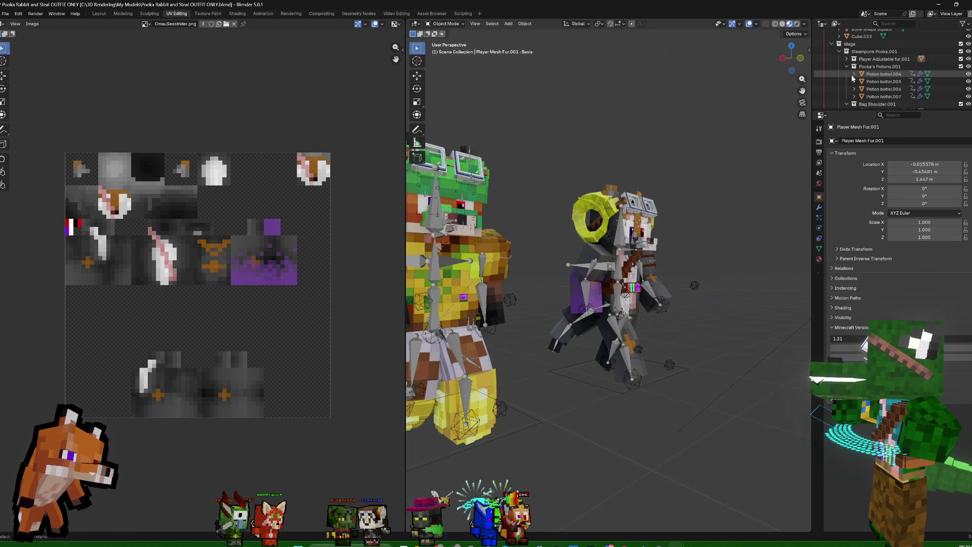
right_click(871, 70)
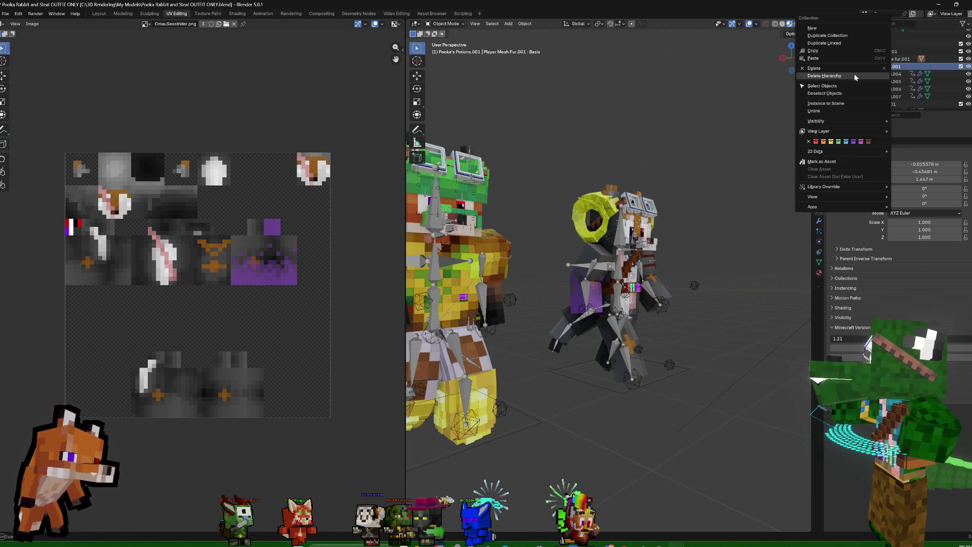
left_click(855, 74)
Delete Bag Shoulder.001 and Bag Tail.001 hierarchies, then deselect and inspect both characters
right_click(879, 67)
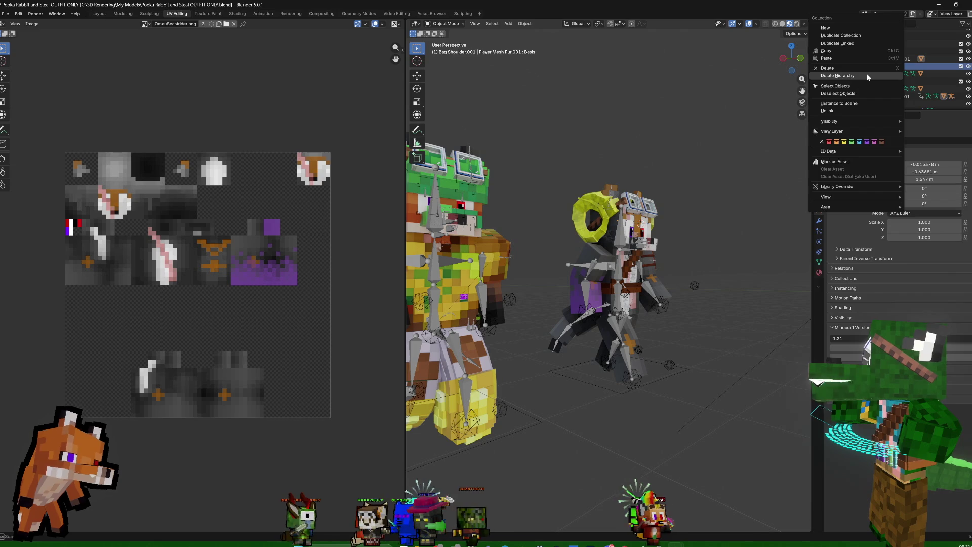
left_click(868, 77)
right_click(884, 69)
left_click(866, 73)
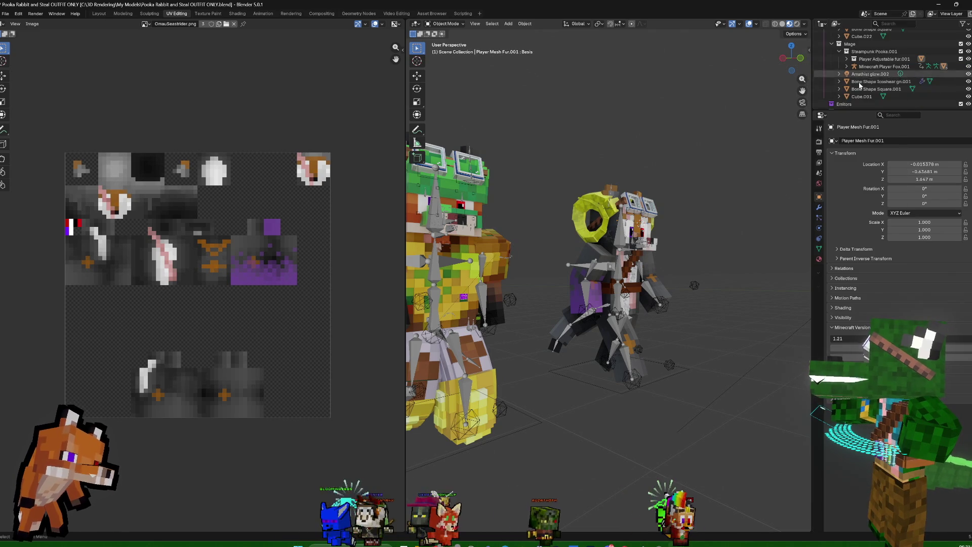
middle_click_drag(766, 175, 712, 199)
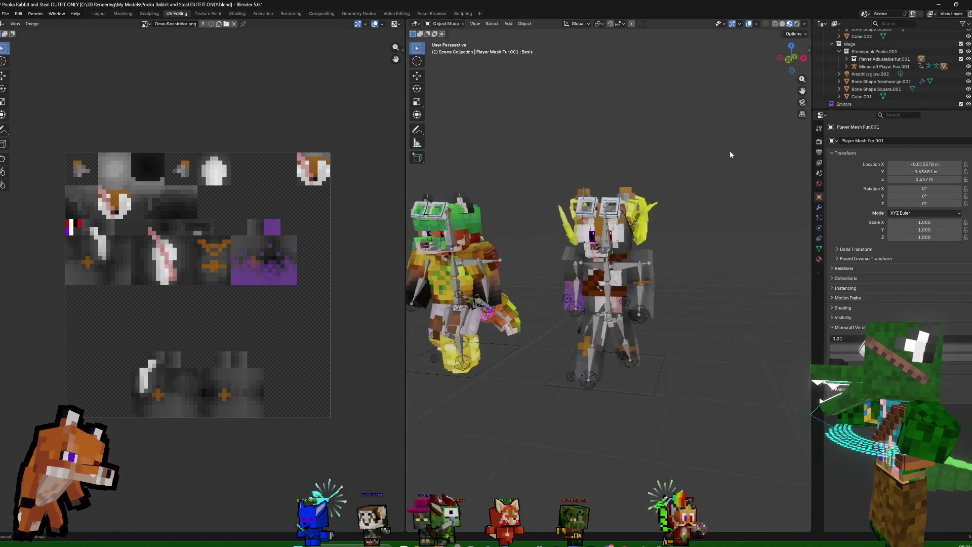
left_click(743, 226)
middle_click_drag(743, 227, 747, 223)
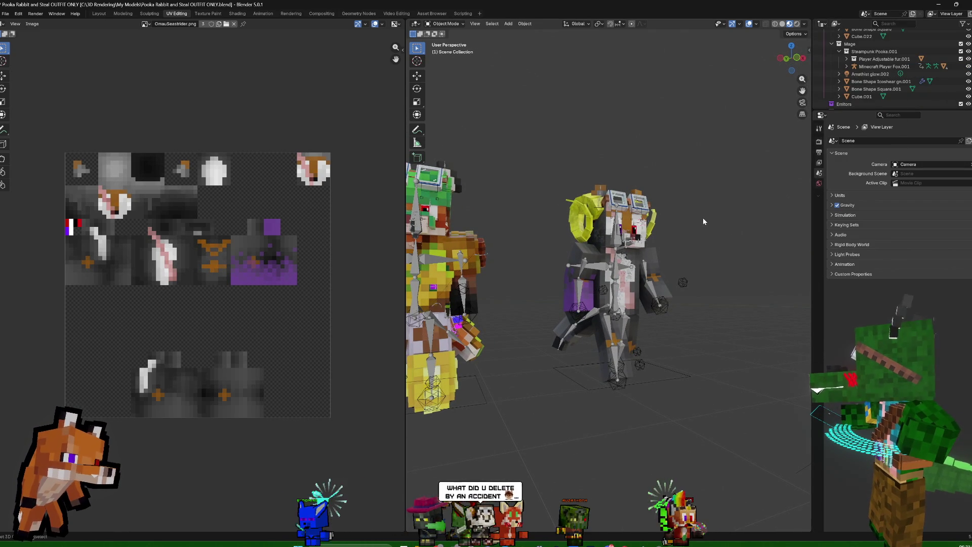
mouse_move(719, 270)
middle_mouse_down()
mouse_move(753, 278)
mouse_move(707, 280)
middle_mouse_up()
scroll(841, 52, "down", 2)
scroll(843, 53, "down", 3)
scroll(844, 53, "down", 2)
scroll(848, 55, "down", 3)
scroll(844, 69, "up", 8)
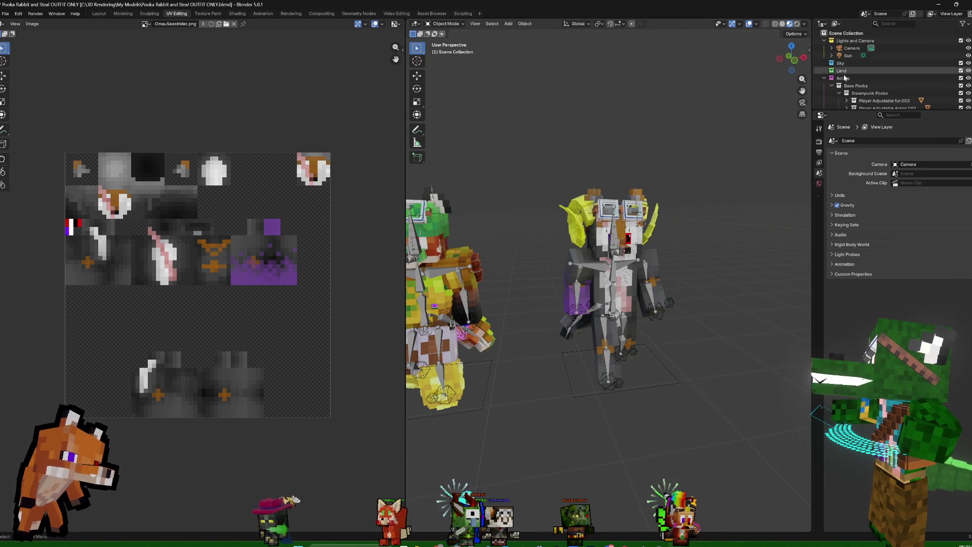
Duplicate the Base Pooka collection in the Outliner
right_click(846, 89)
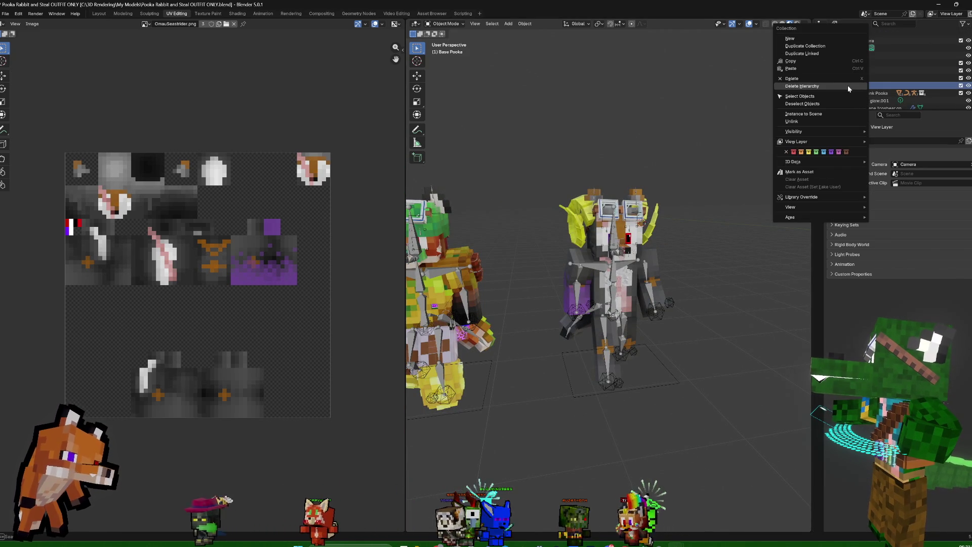
left_click(821, 49)
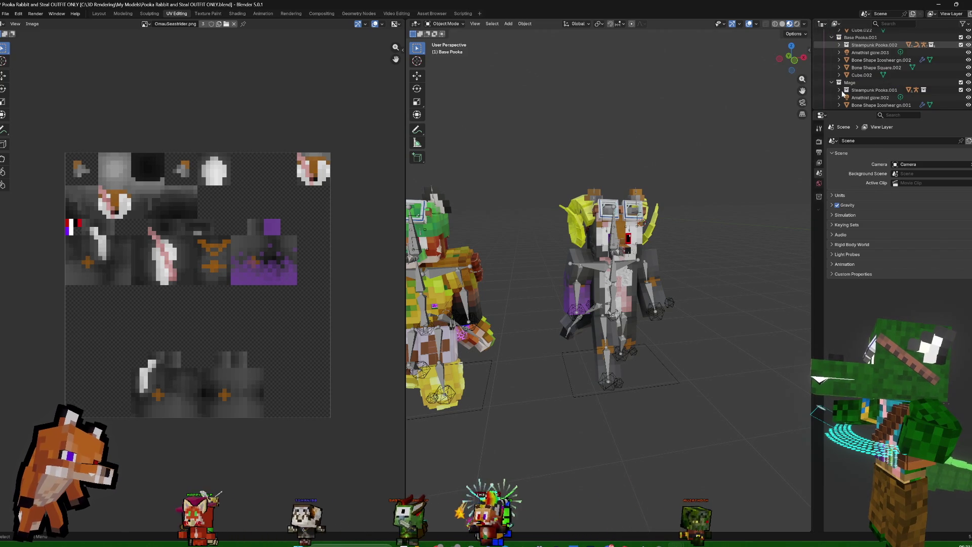
left_click(840, 45)
Rename the copied collection to Druid, correcting a first misspelled attempt
double_click(862, 38)
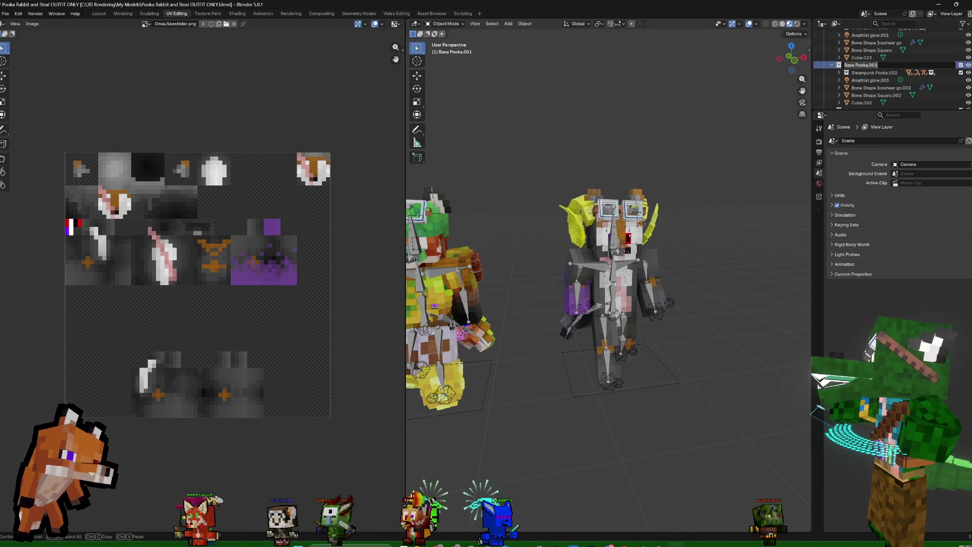
type("Bird")
key("Return")
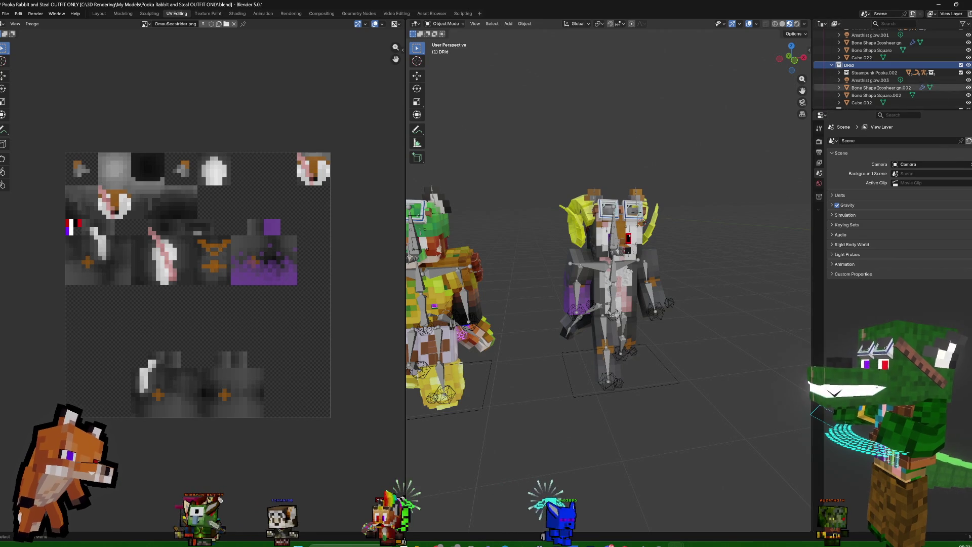
double_click(848, 65)
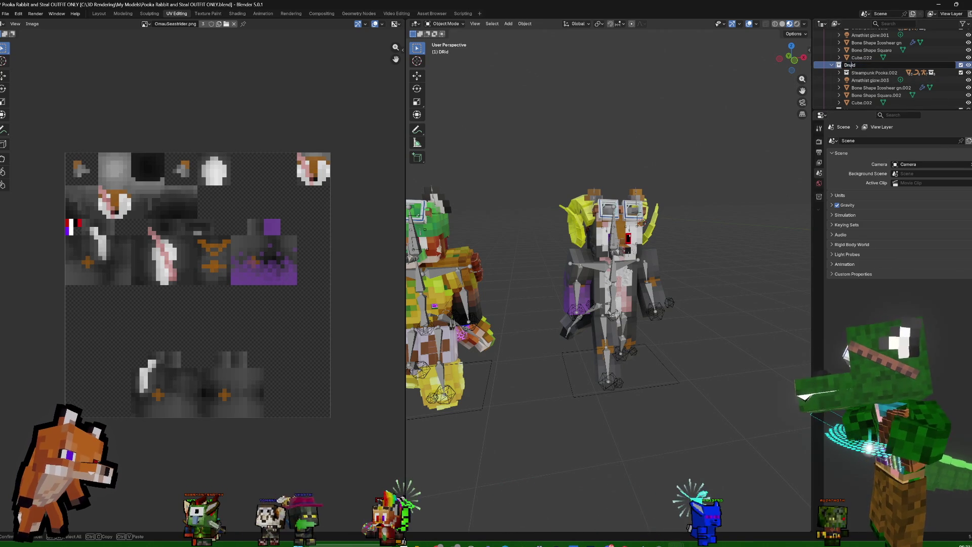
type("Druid")
key("Return")
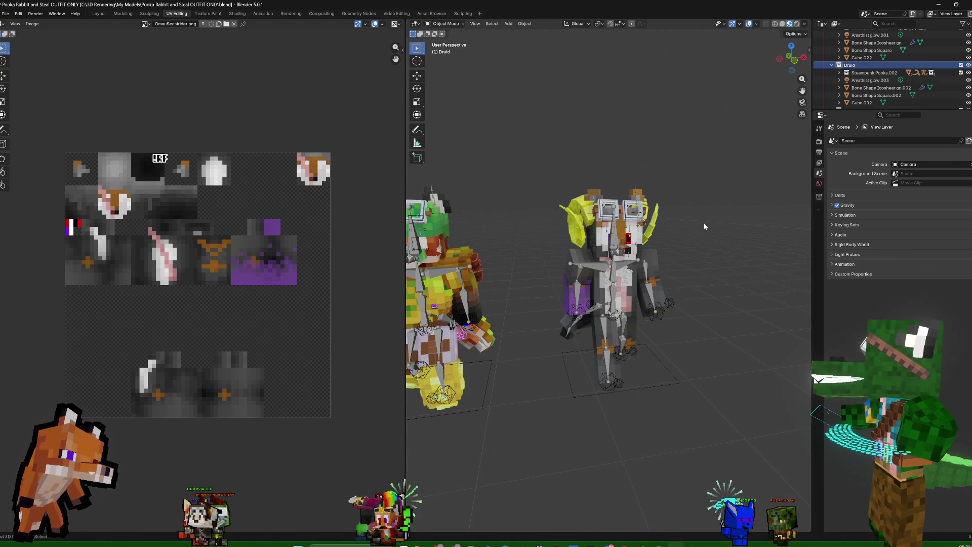
scroll(701, 224, "down", 2)
Expand the Druid's Steampunk Pooka.002 and select its Minecraft Player Fox.003 rig
left_click(846, 72)
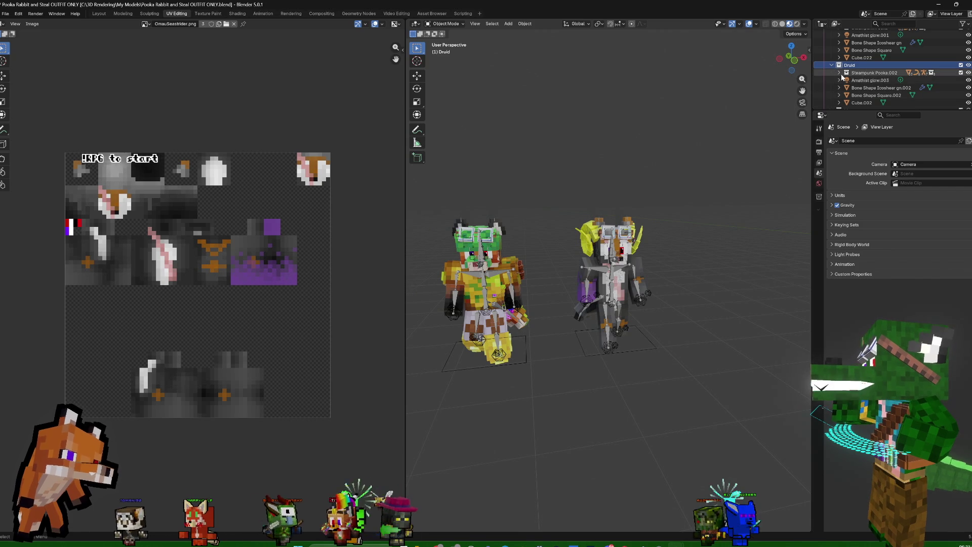
scroll(888, 86, "up", 3)
left_click(885, 101)
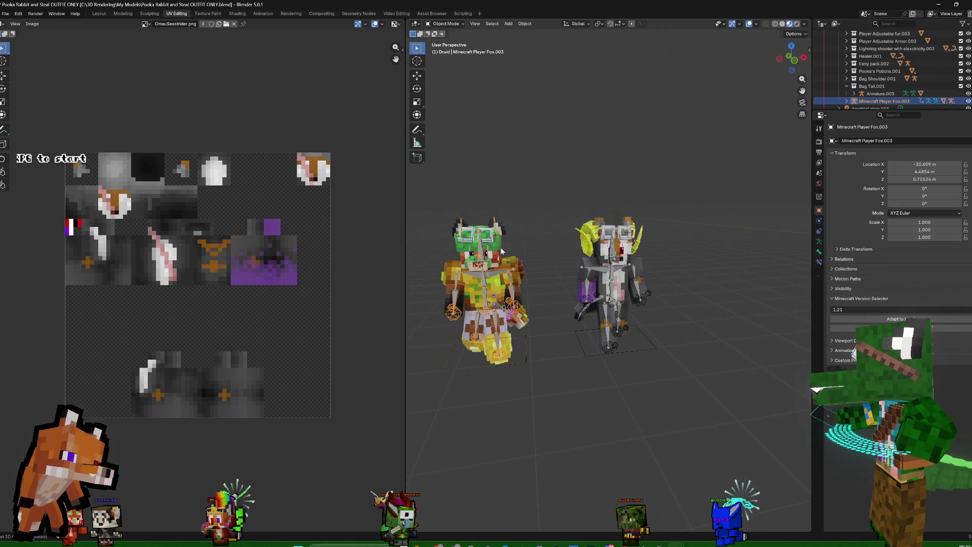
Move the Druid character along X to stand right of the others, then select Player Adjustable fur.003
left_click(417, 114)
key("shift+d")
key("x")
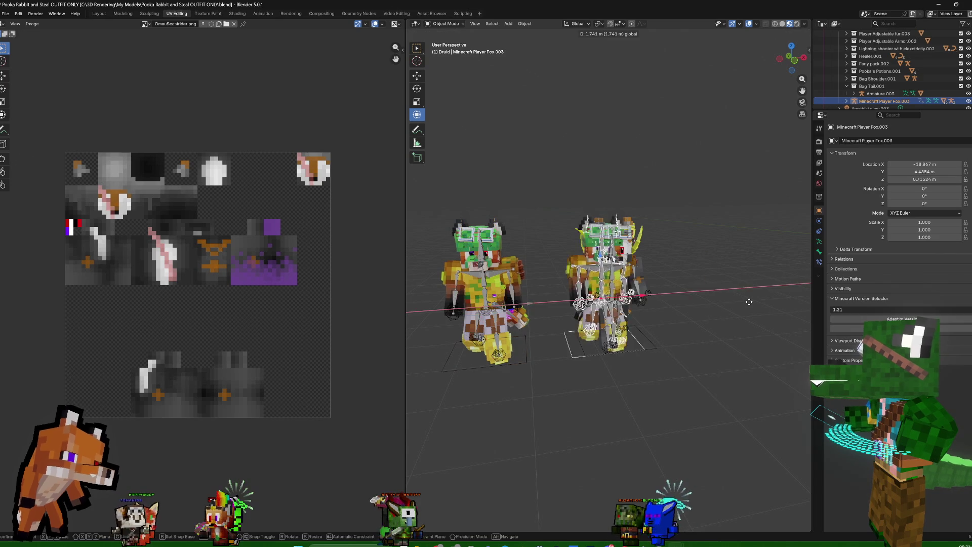
left_click(750, 301)
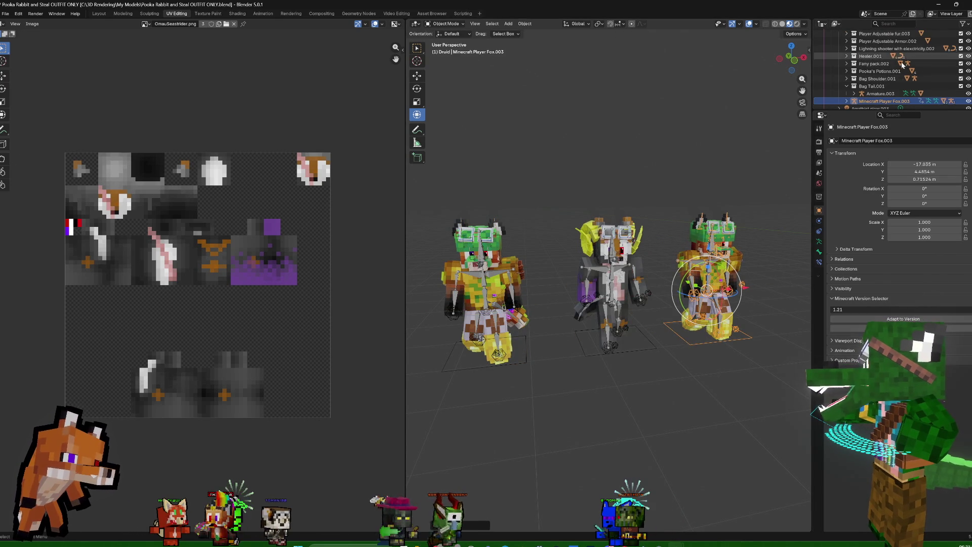
scroll(897, 61, "up", 2)
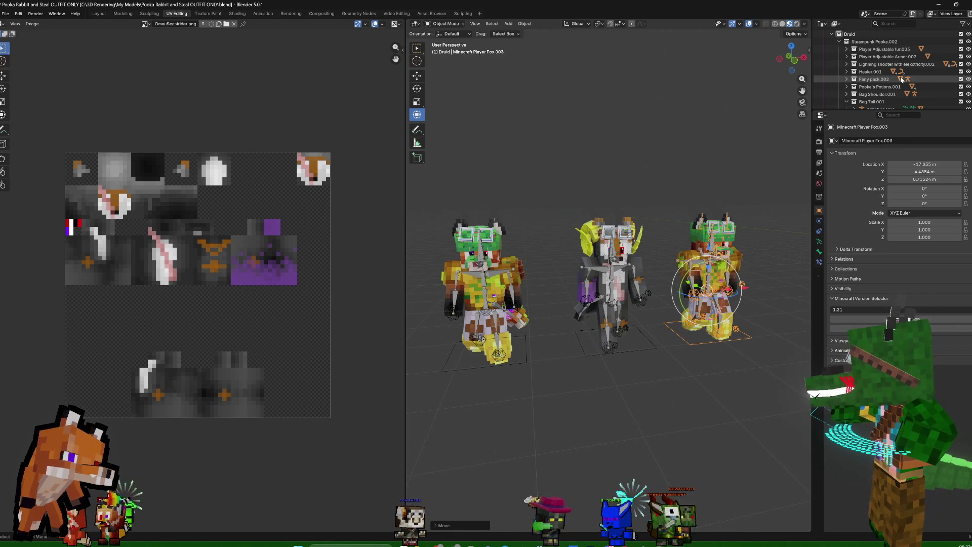
scroll(899, 106, "up", 1)
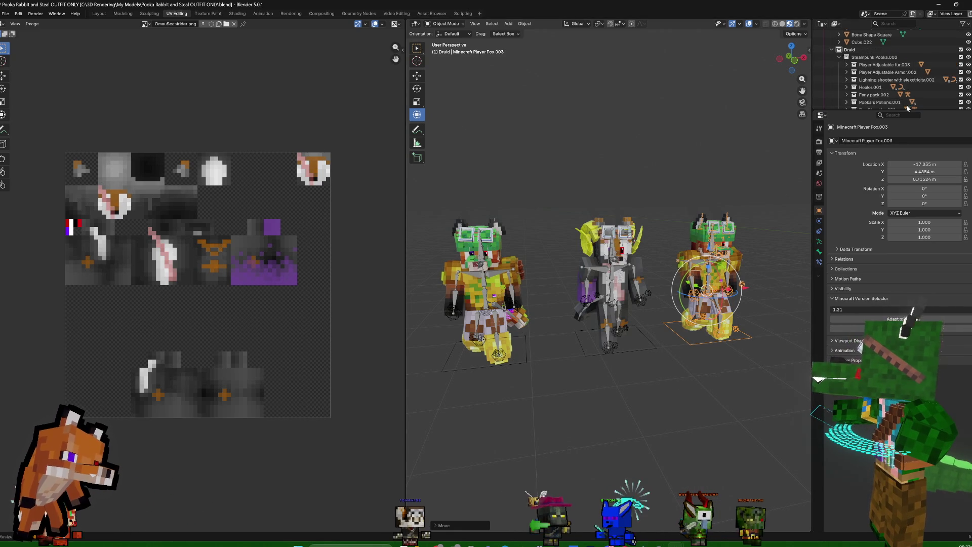
left_click(904, 67)
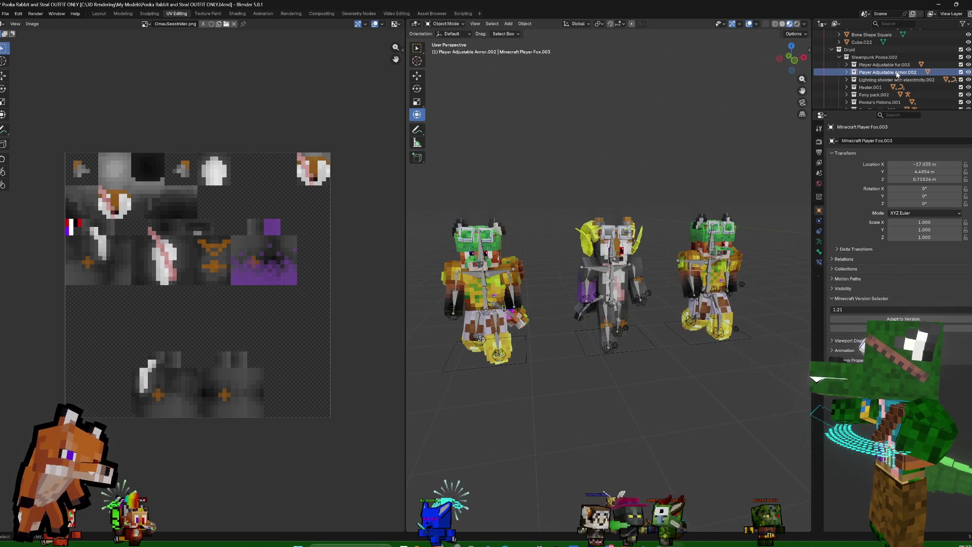
Delete the Druid's Player Adjustable Armor.002 collection via Delete Hierarchy
right_click(899, 72)
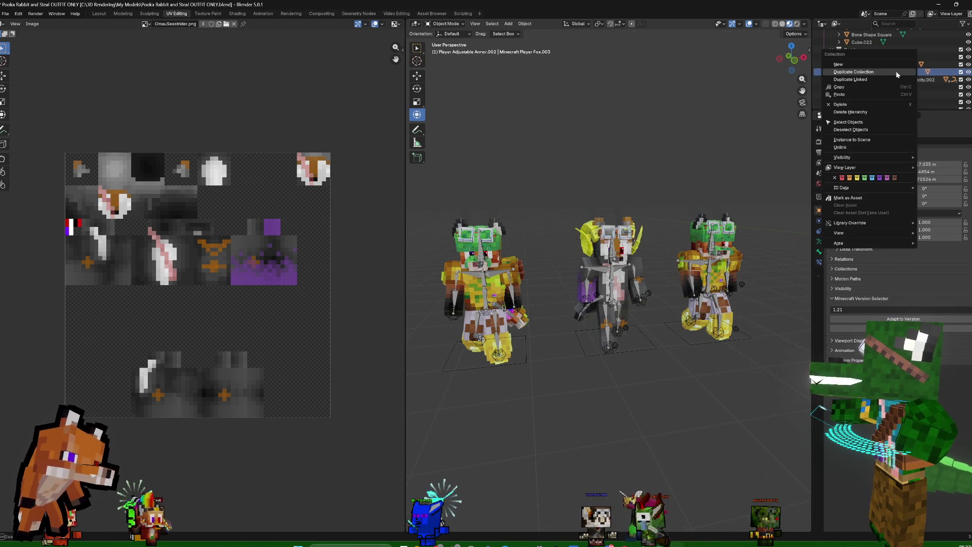
left_click(871, 114)
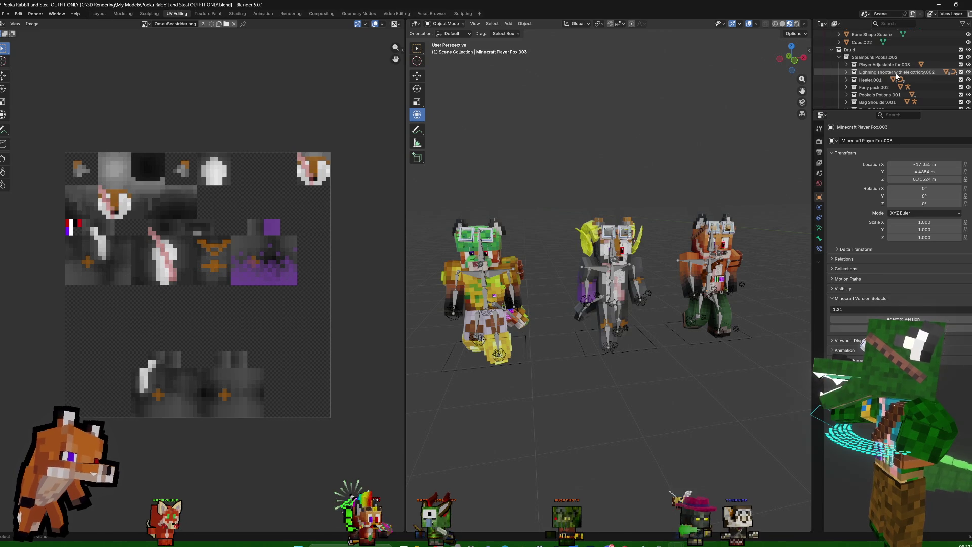
Delete the goggles from the middle and right characters in the viewport
left_click(612, 228)
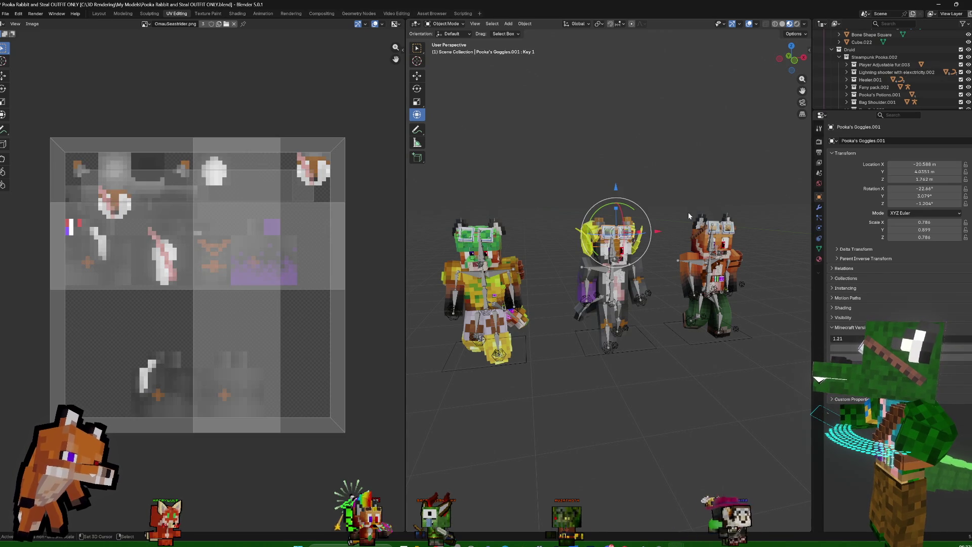
key("Delete")
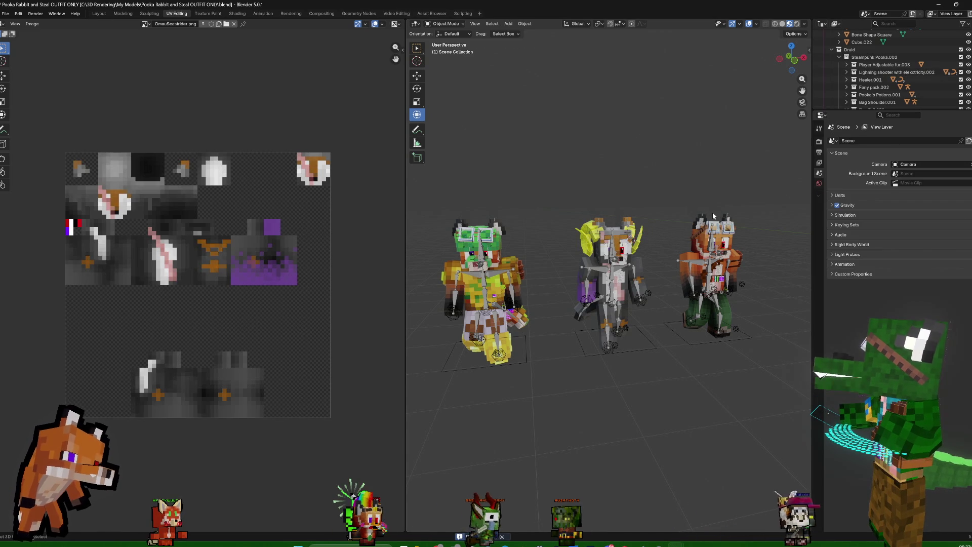
middle_click_drag(747, 192, 722, 220)
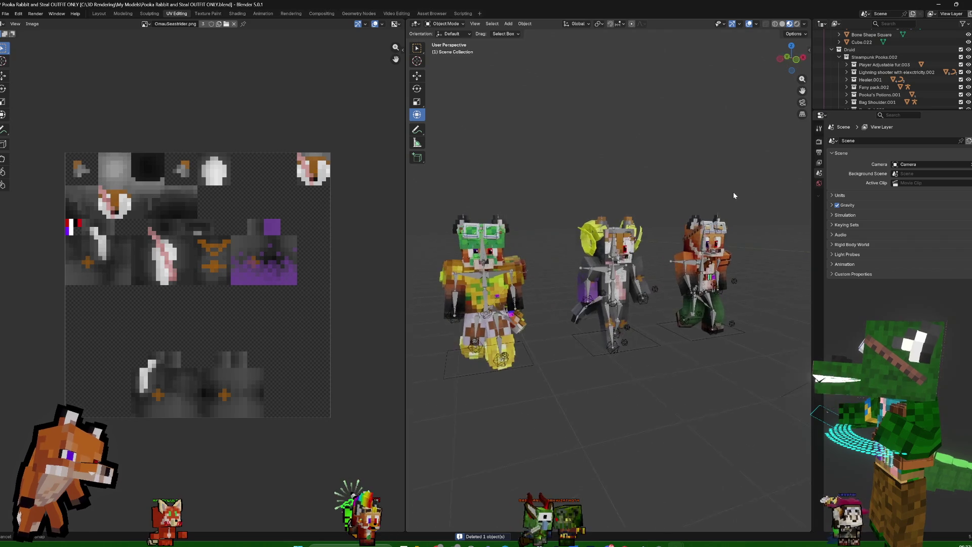
left_click(717, 227)
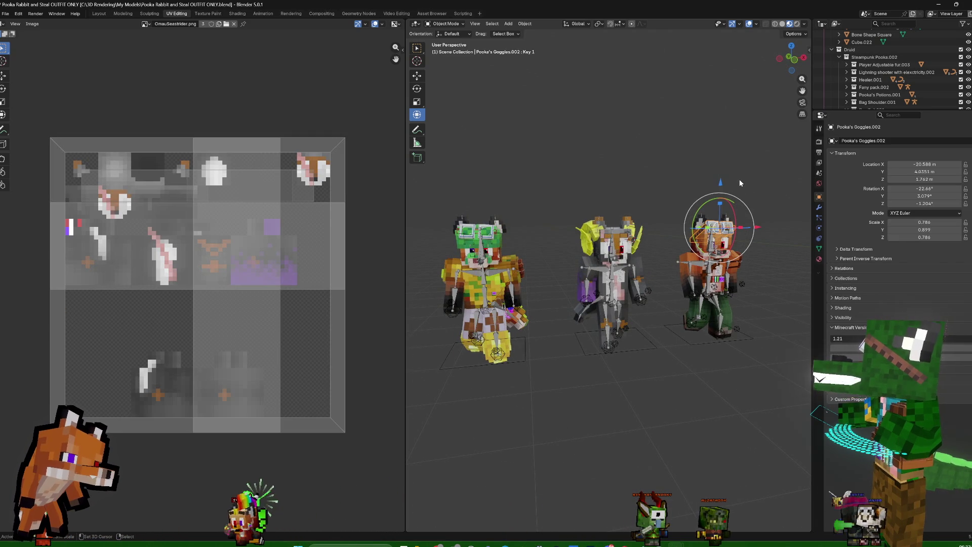
key("Delete")
scroll(889, 76, "down", 2)
scroll(889, 77, "down", 2)
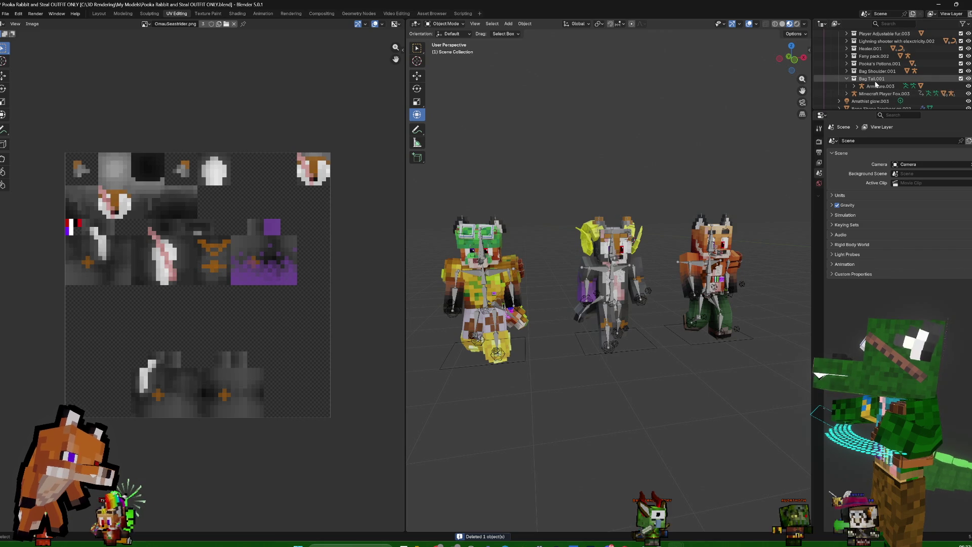
Delete the Druid's Pooka's Potions.001 collection and its contents
left_click(875, 70)
left_click(878, 56)
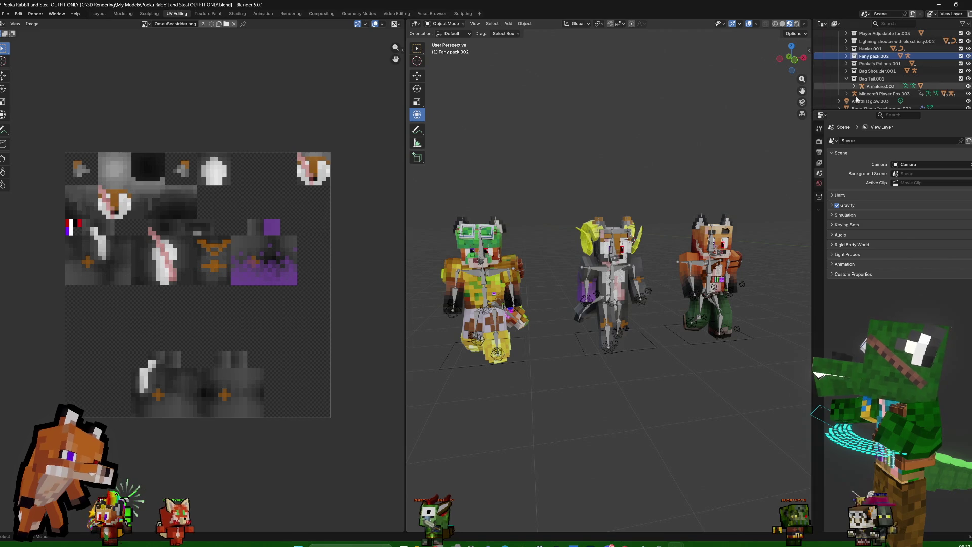
scroll(904, 76, "up", 2)
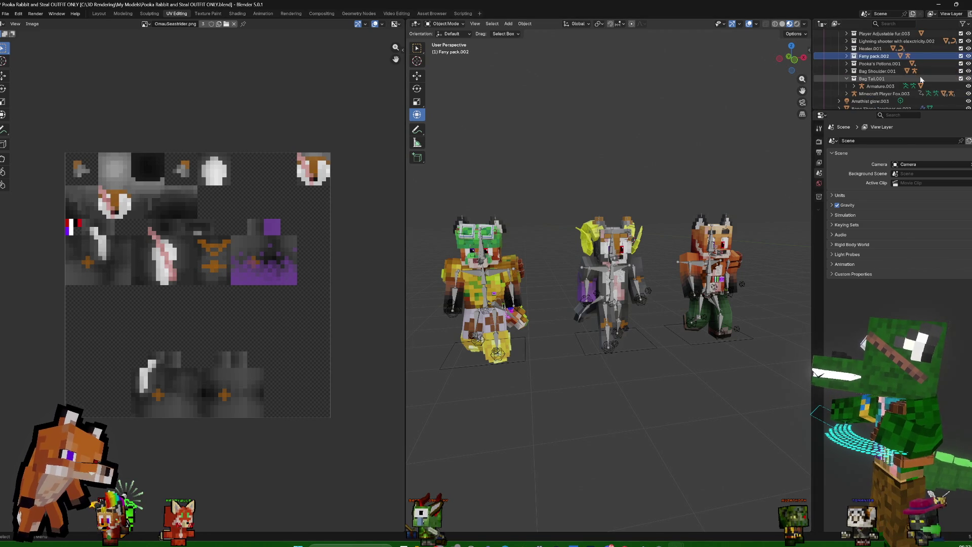
left_click(881, 79)
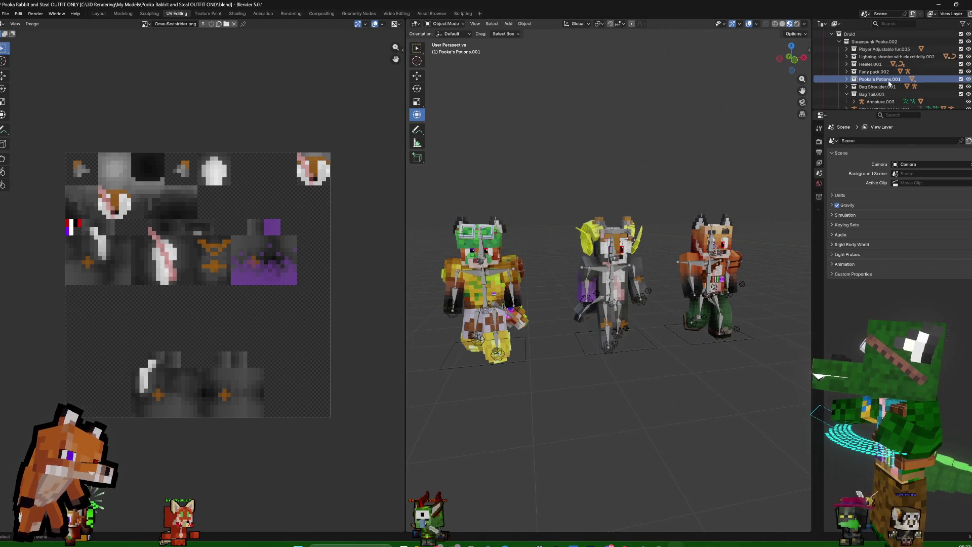
right_click(866, 79)
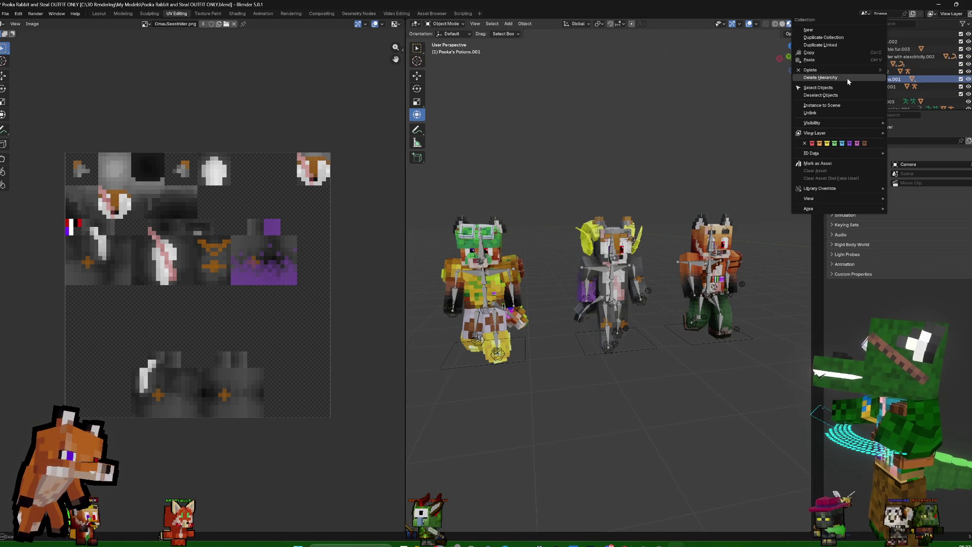
left_click(845, 78)
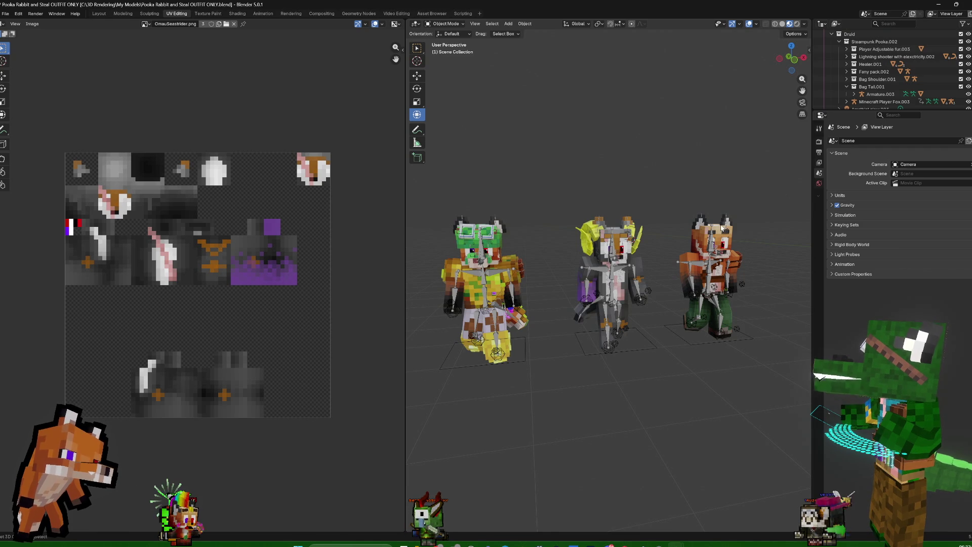
Select the right-hand fox and show its material settings
left_click(710, 258)
left_click(818, 259)
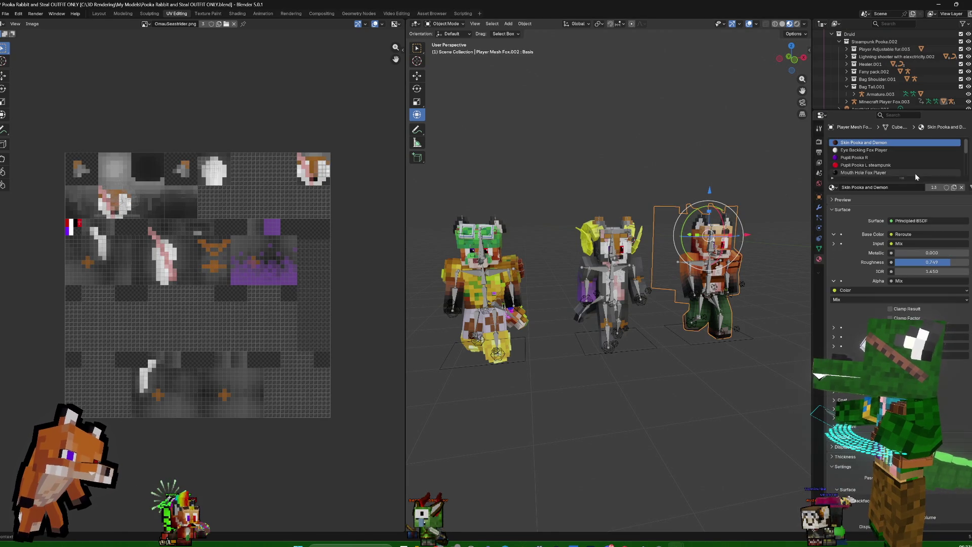
Make the fox's skin material a single-user copy, Skin Pooka and Demon.002
left_click(933, 187)
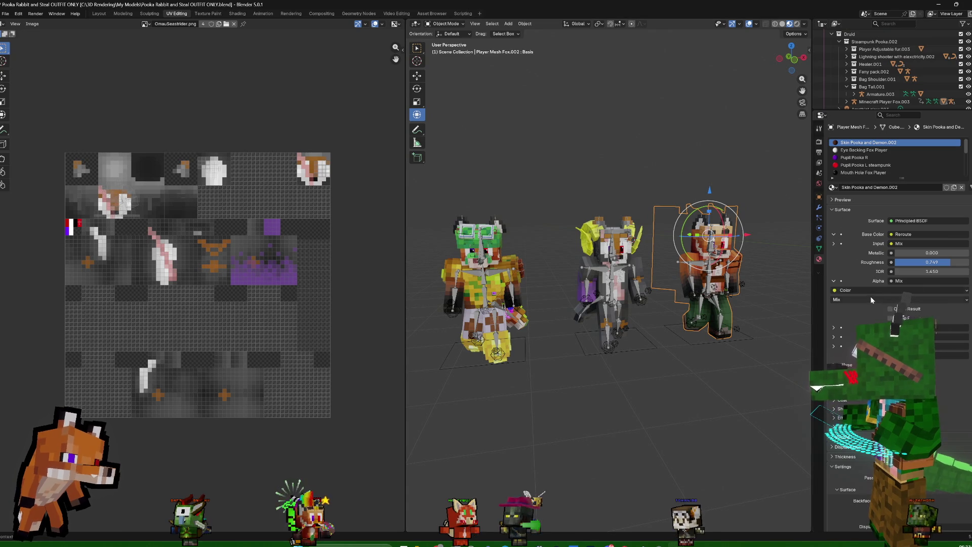
left_click(237, 13)
scroll(469, 398, "up", 2)
scroll(469, 398, "up", 2)
Link the Forest Fairy image node's output into a Mix node input of the skin material
mouse_move(468, 398)
middle_mouse_down()
mouse_move(440, 352)
mouse_move(464, 378)
middle_mouse_up()
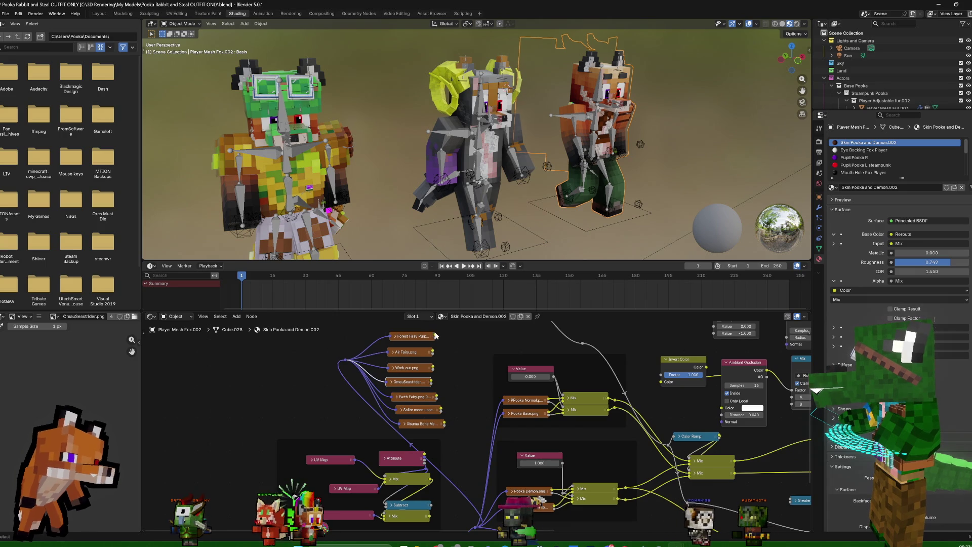
mouse_move(435, 335)
left_mouse_down()
mouse_move(646, 468)
mouse_move(686, 462)
left_mouse_up()
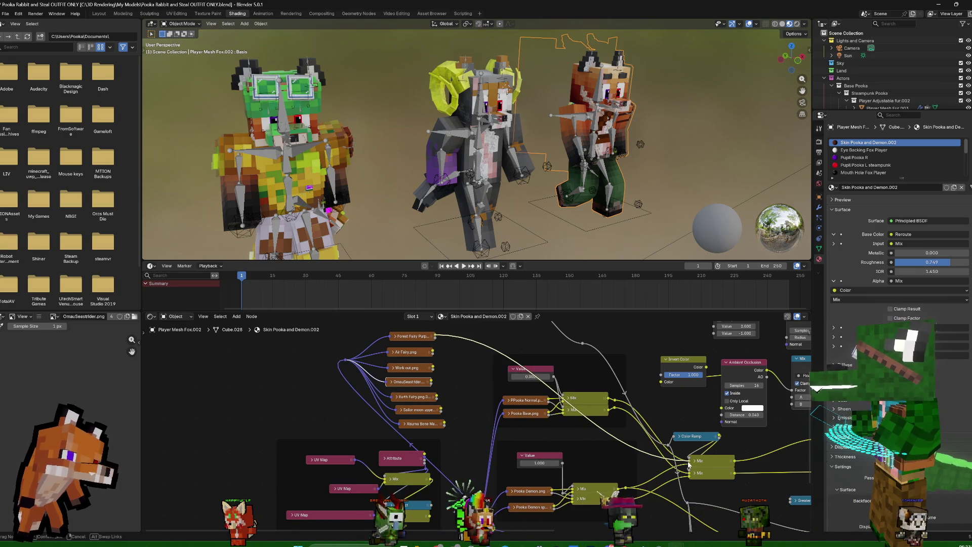
left_click_drag(687, 463, 687, 464)
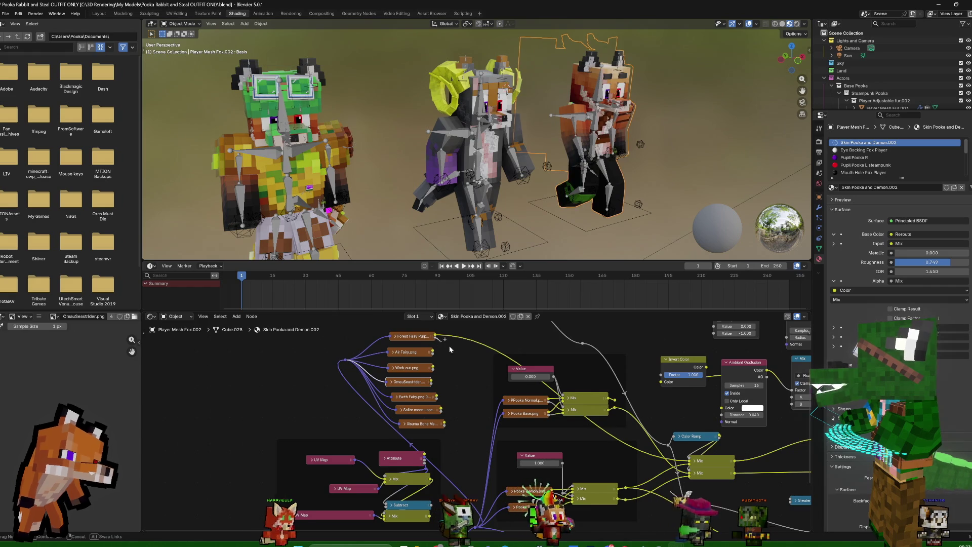
left_click_drag(437, 342, 687, 478)
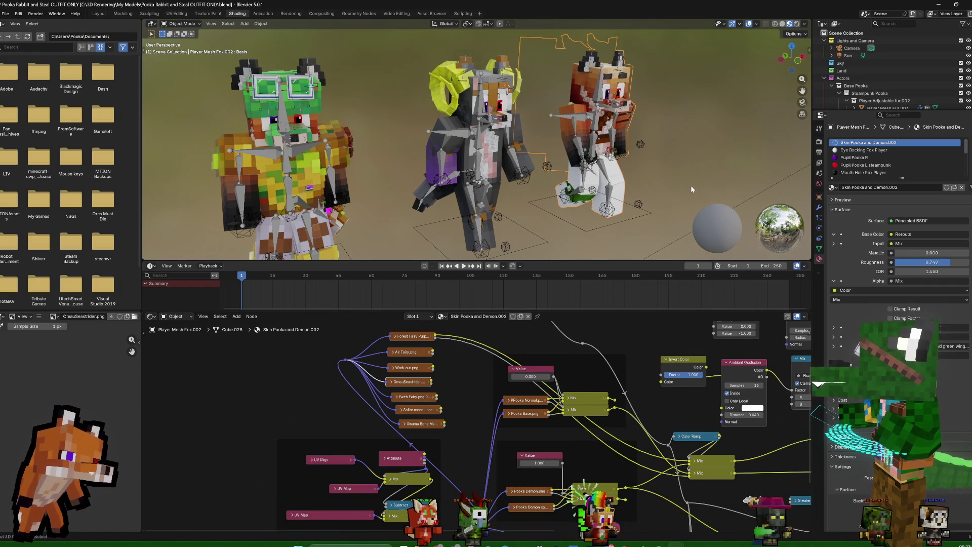
Show the fox's modifier stack and expand the Skin Control modifier settings
left_click(820, 207)
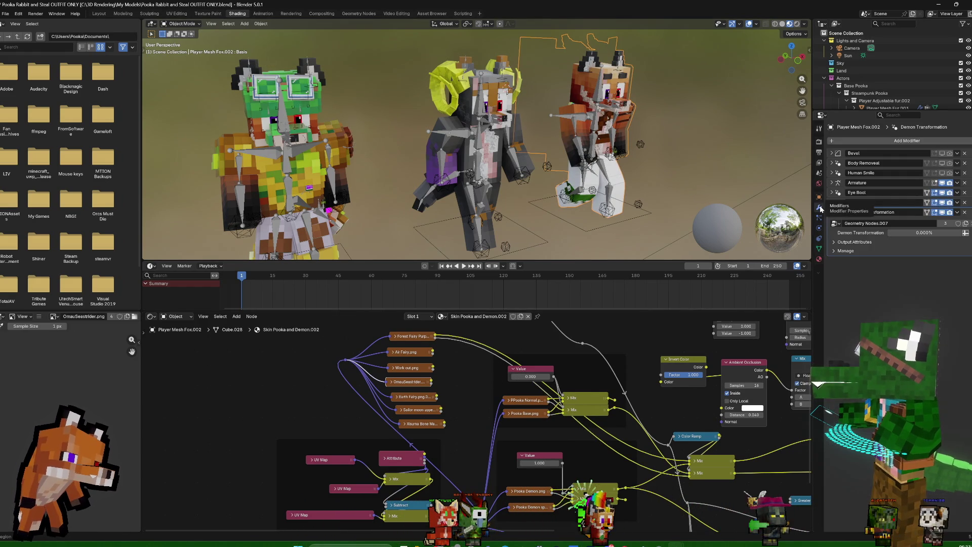
left_click(819, 259)
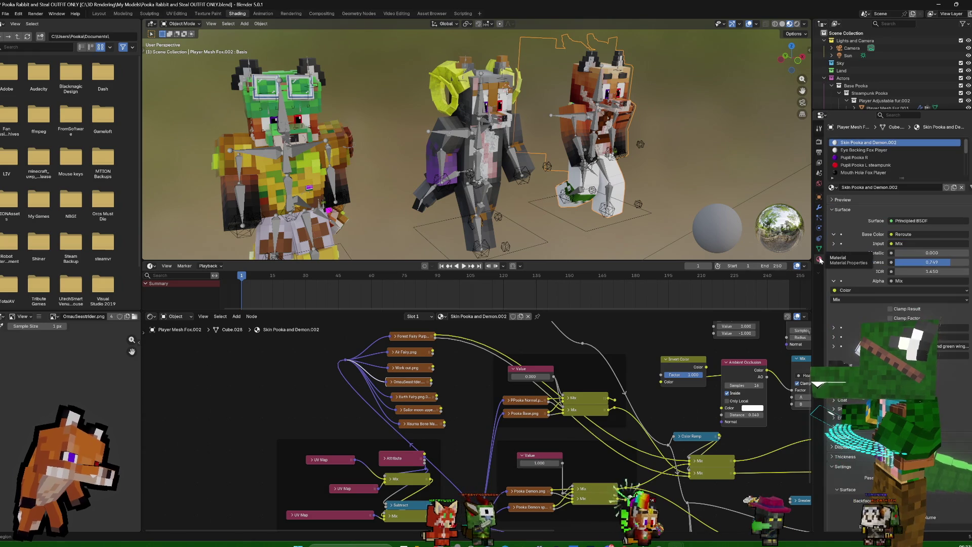
left_click(819, 207)
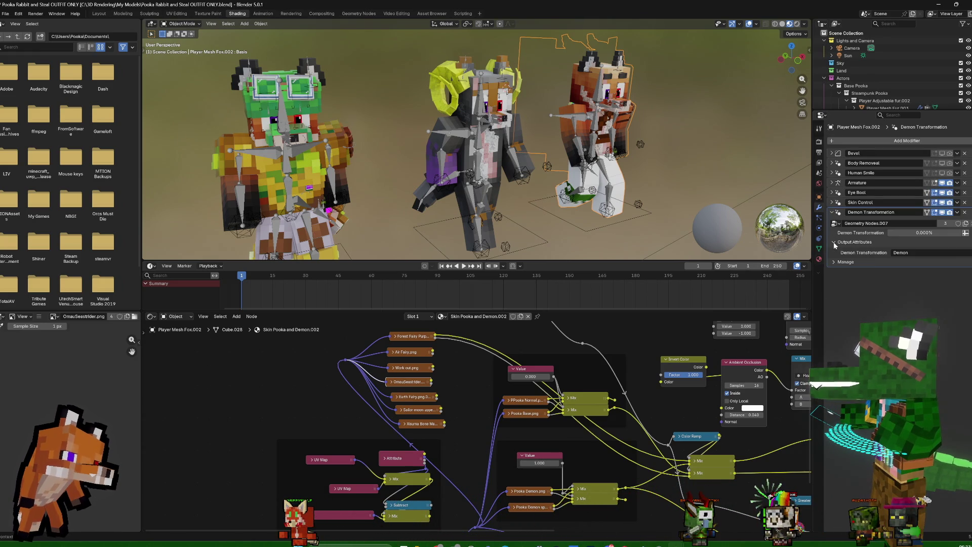
left_click(834, 203)
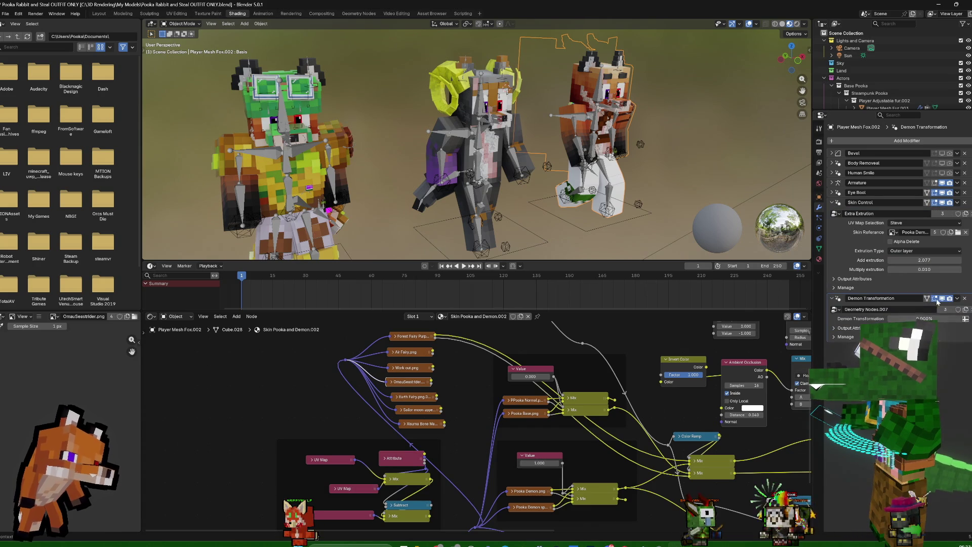
left_click(835, 329)
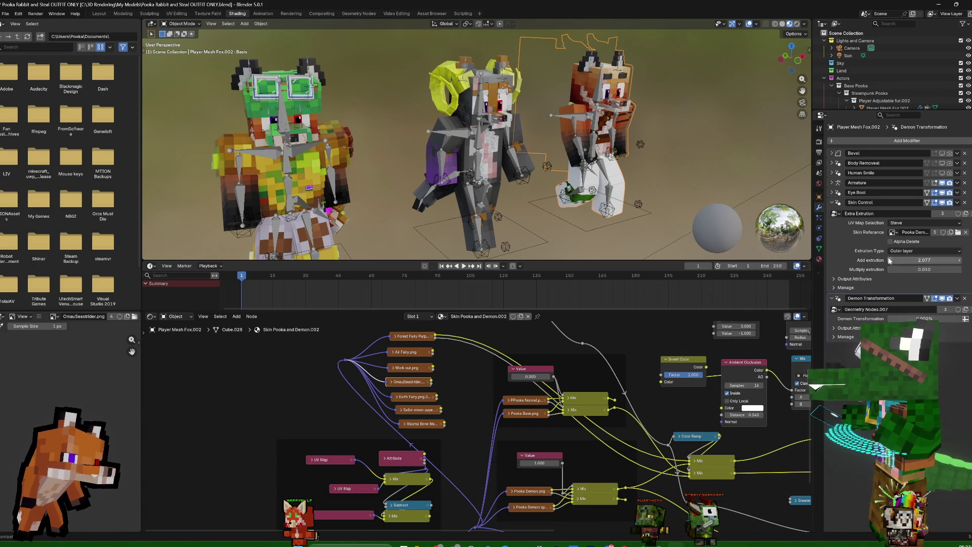
Set the Skin Referance to the Forest Fairy image
left_click(892, 231)
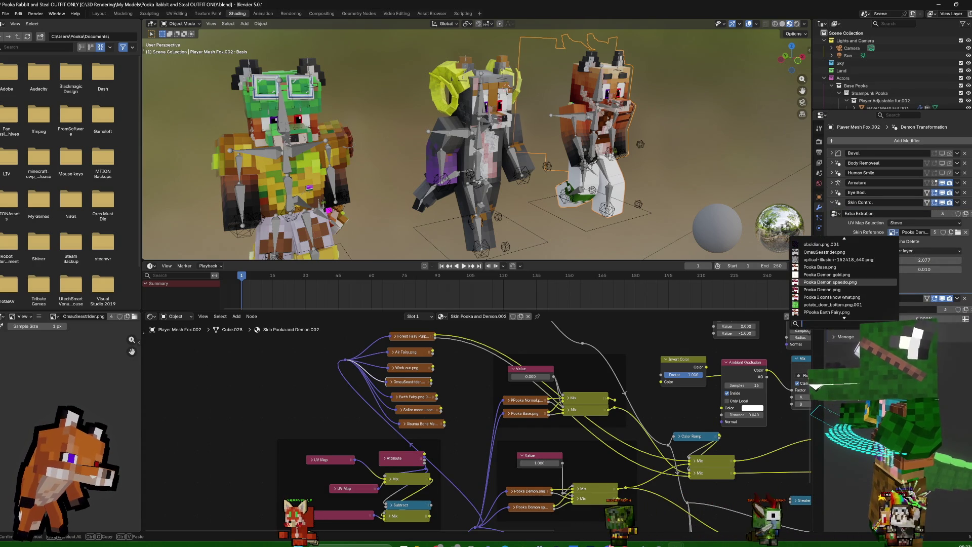
mouse_move(824, 251)
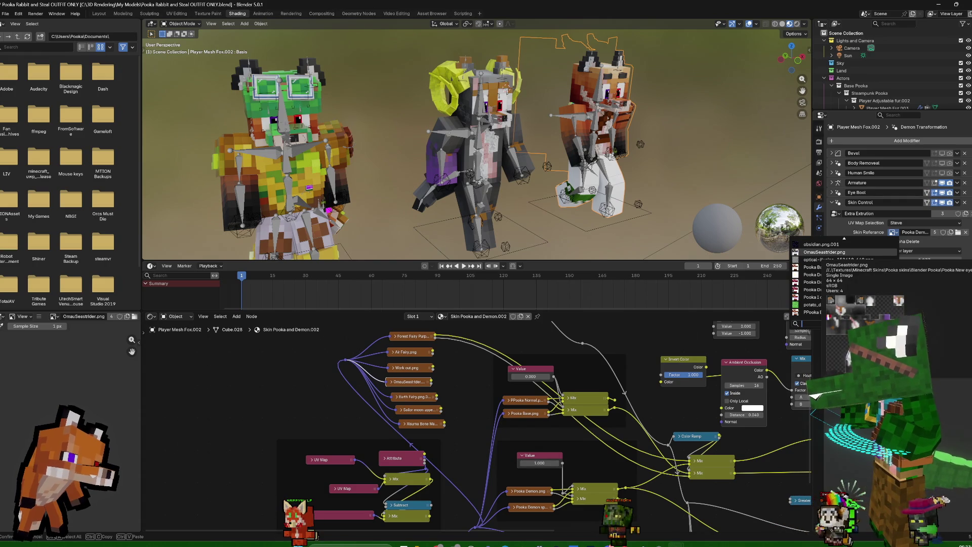
type("for")
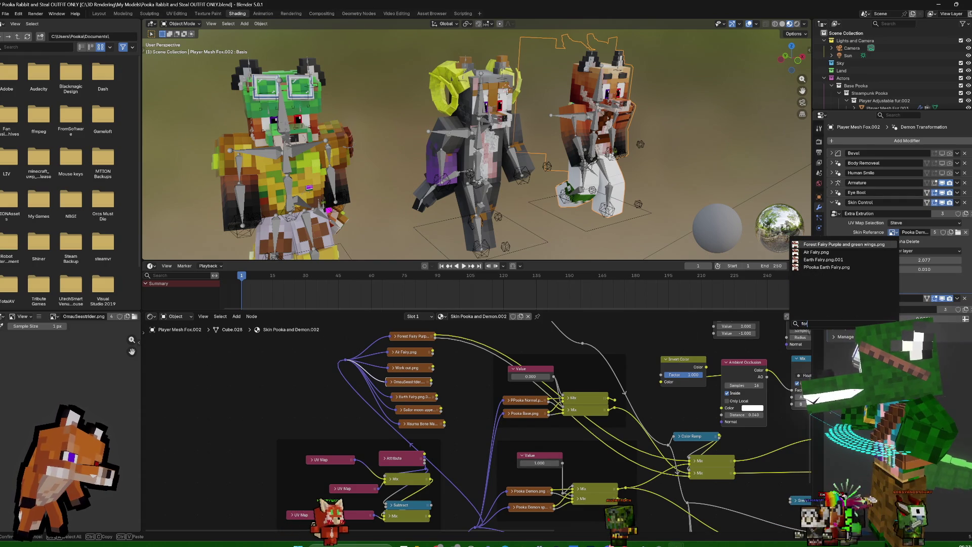
left_click(832, 245)
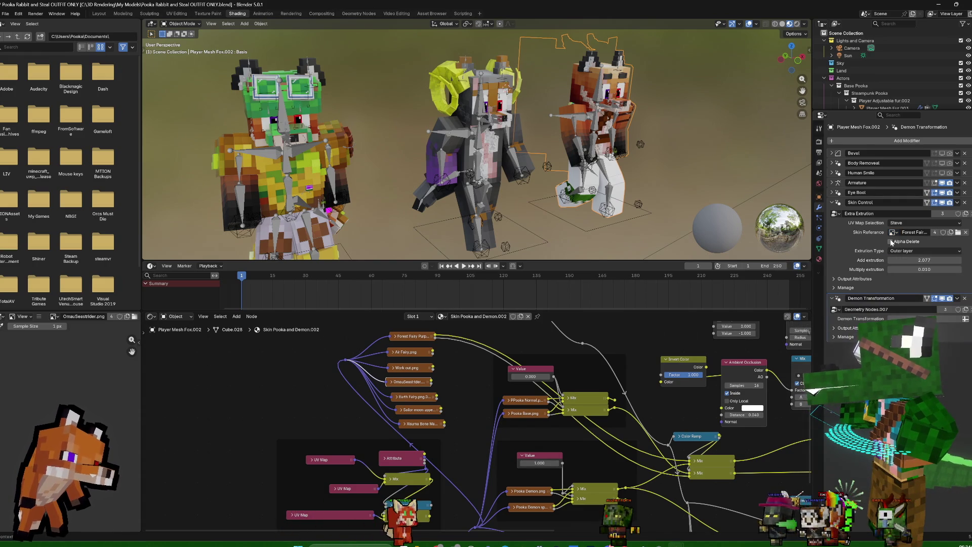
mouse_move(700, 193)
middle_mouse_down()
mouse_move(624, 168)
mouse_move(715, 160)
middle_mouse_up()
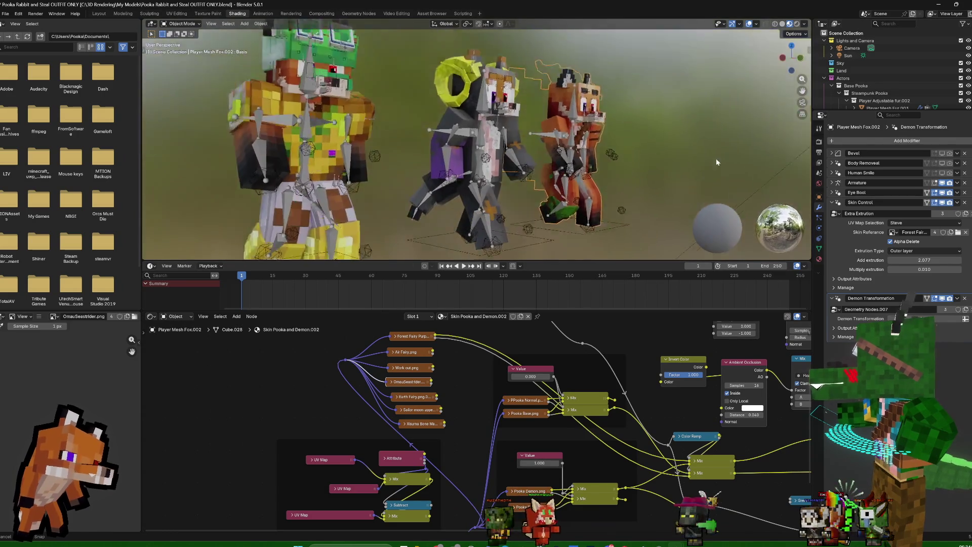
View the characters head-on and expand the Forest Fairy image node's settings in the node editor
mouse_move(716, 163)
middle_mouse_down()
mouse_move(666, 178)
mouse_move(676, 172)
middle_mouse_up()
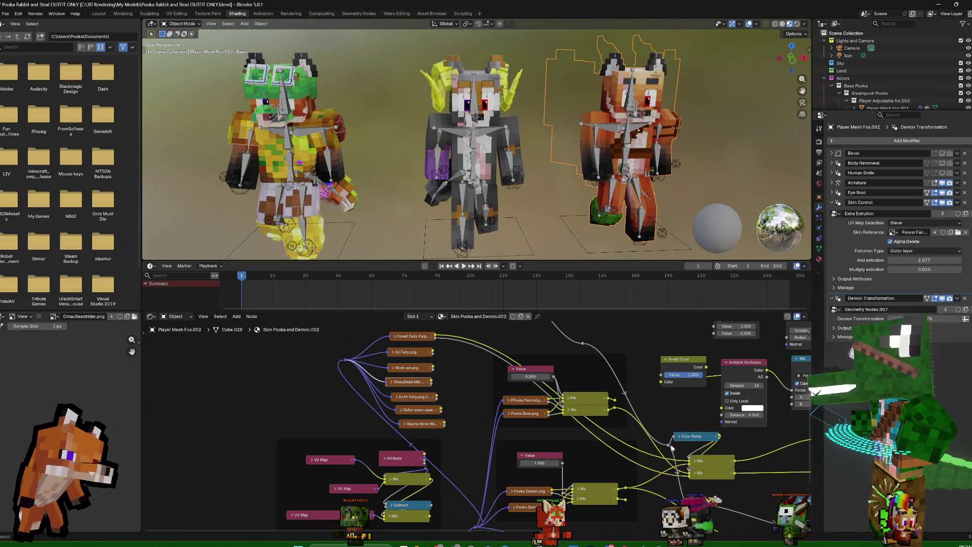
mouse_move(452, 391)
middle_mouse_down()
mouse_move(505, 418)
mouse_move(527, 402)
middle_mouse_up()
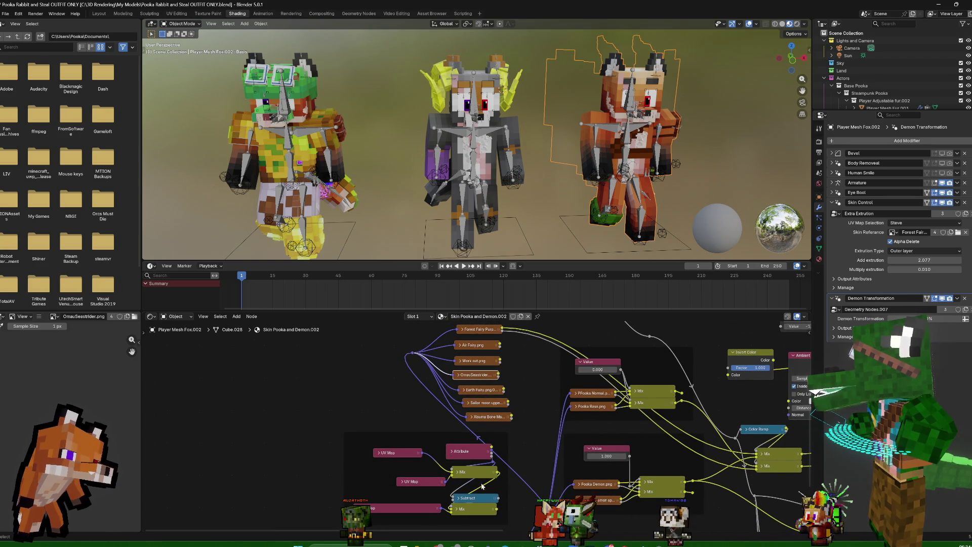
middle_click_drag(544, 494, 542, 461)
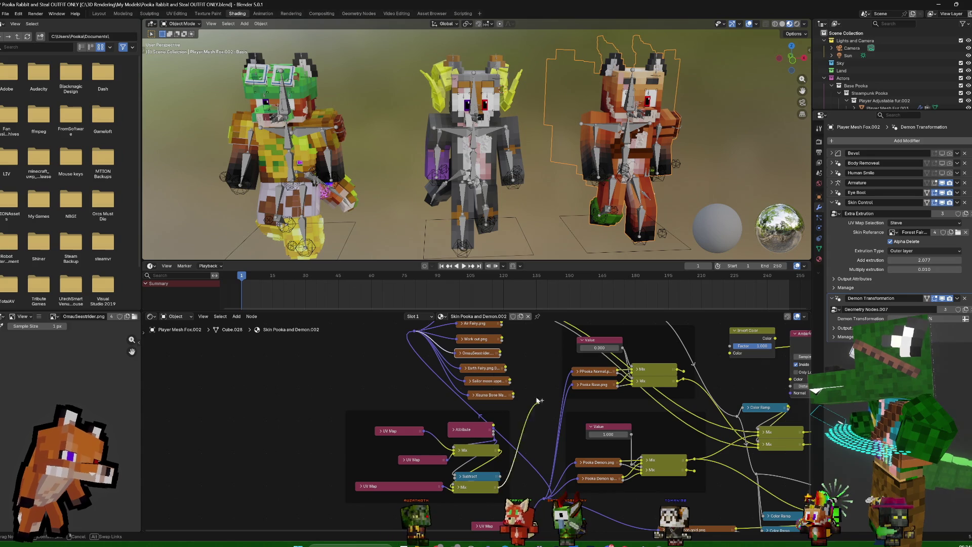
middle_click_drag(414, 339, 414, 362)
left_click(496, 408)
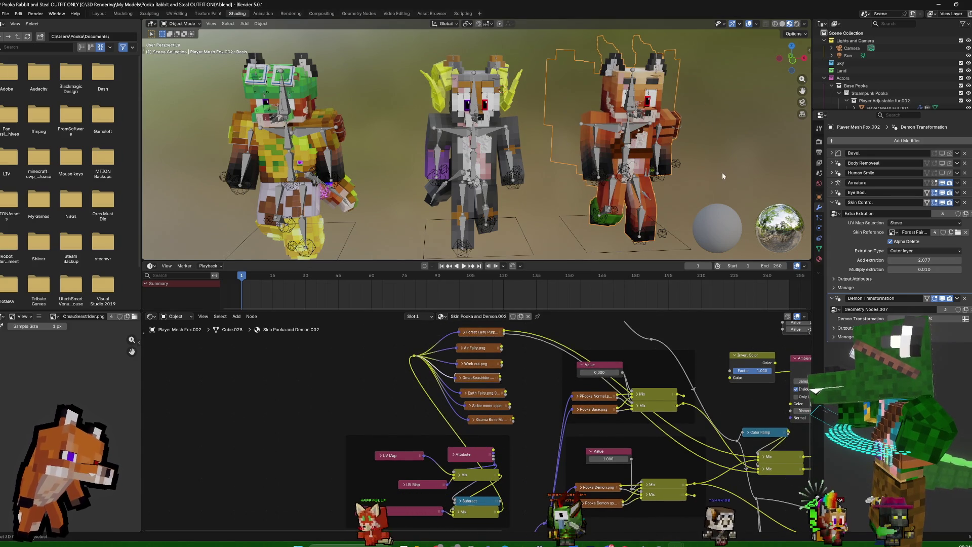
middle_click_drag(717, 176, 705, 167)
left_click(463, 333)
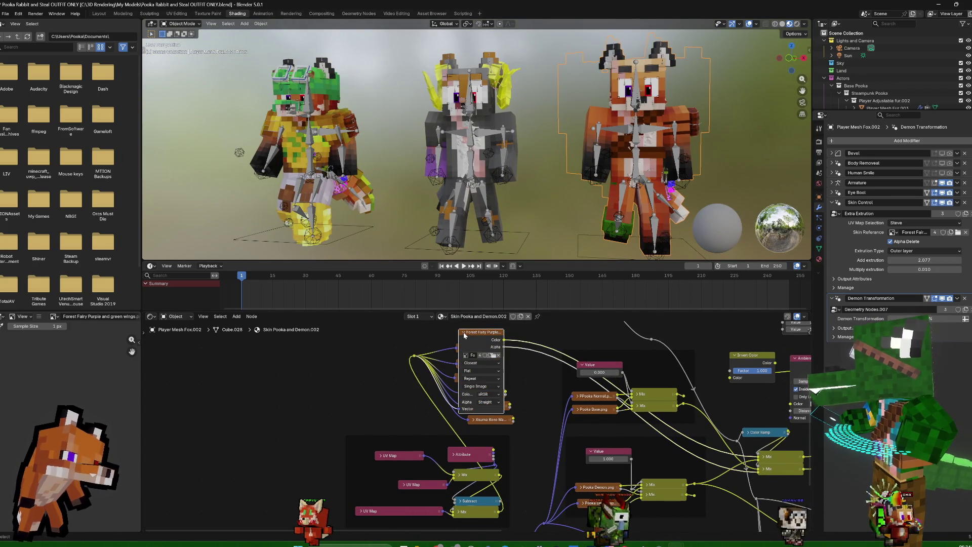
left_click(465, 334)
left_click(466, 334)
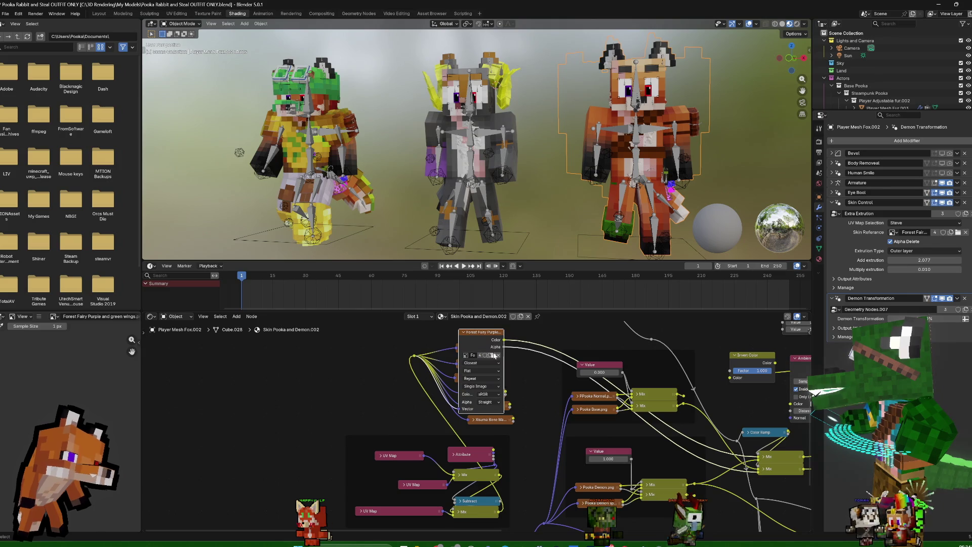
left_click(495, 363)
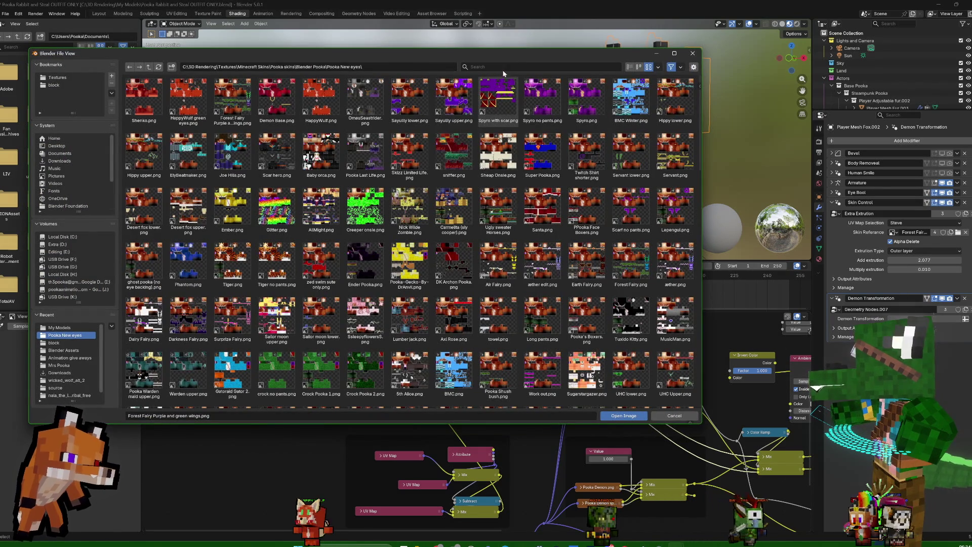
type("for")
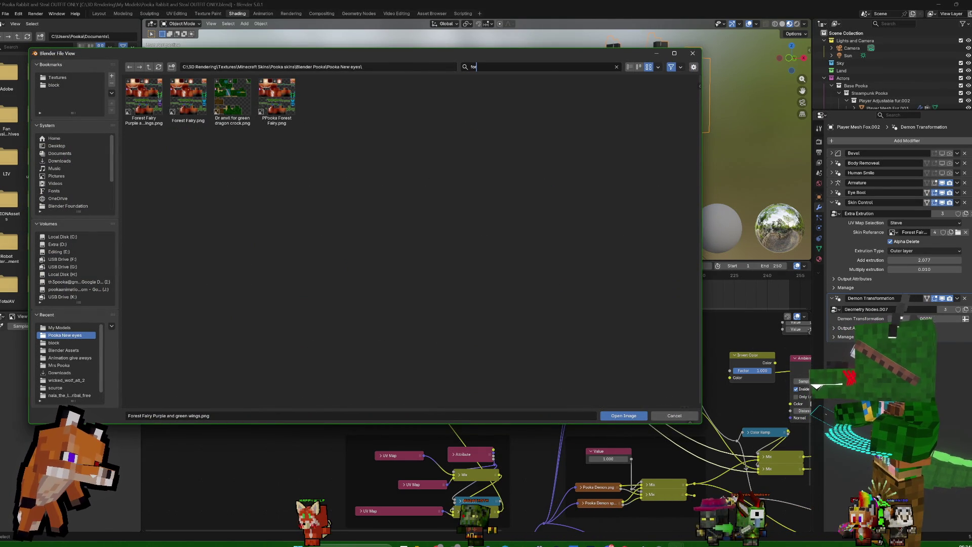
left_click(693, 53)
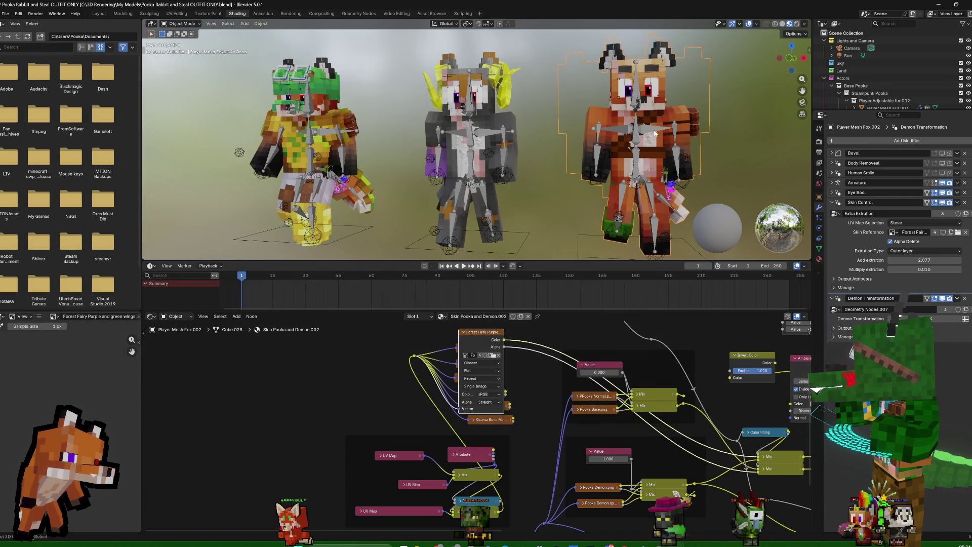
middle_click_drag(655, 134, 673, 122)
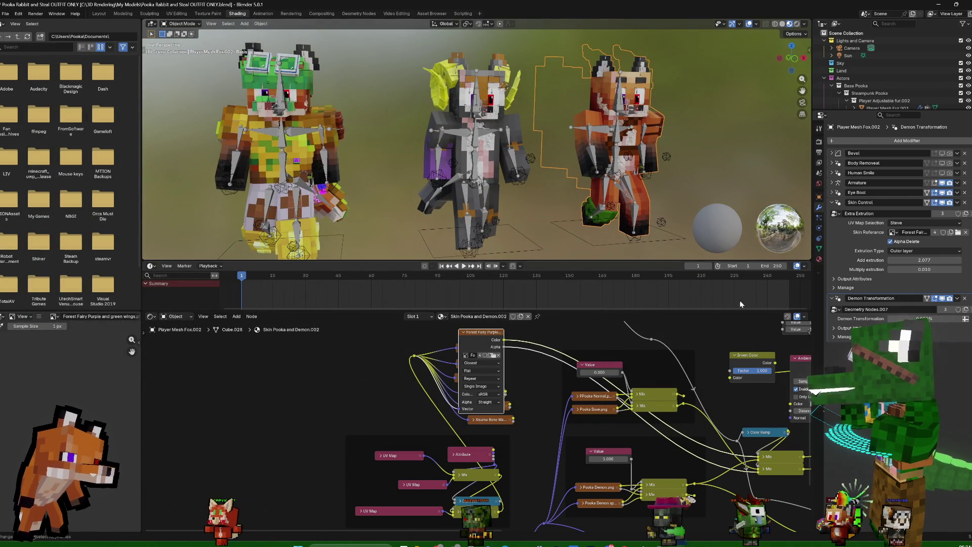
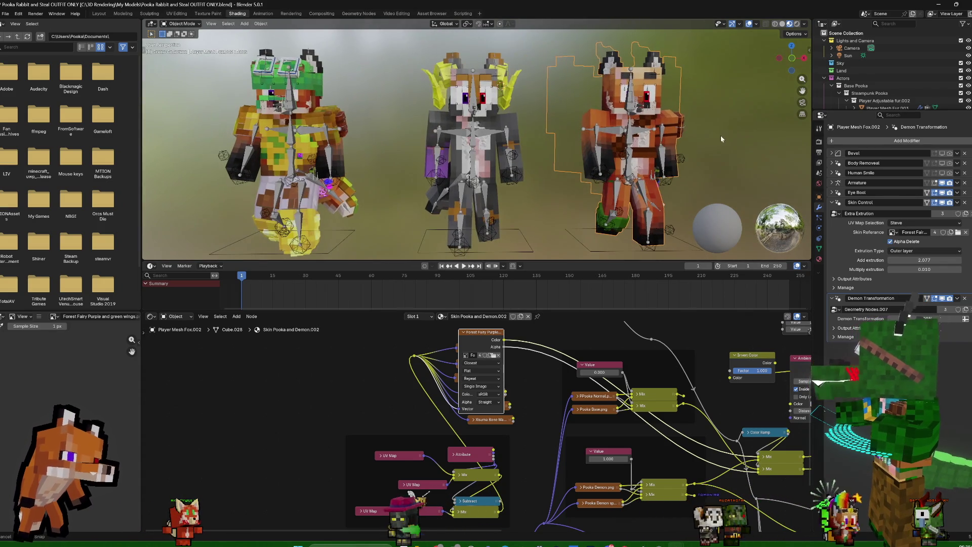
Connect the outfit Image Texture's Color output to the Principled BSDF Base Color
middle_click_drag(738, 406, 456, 393)
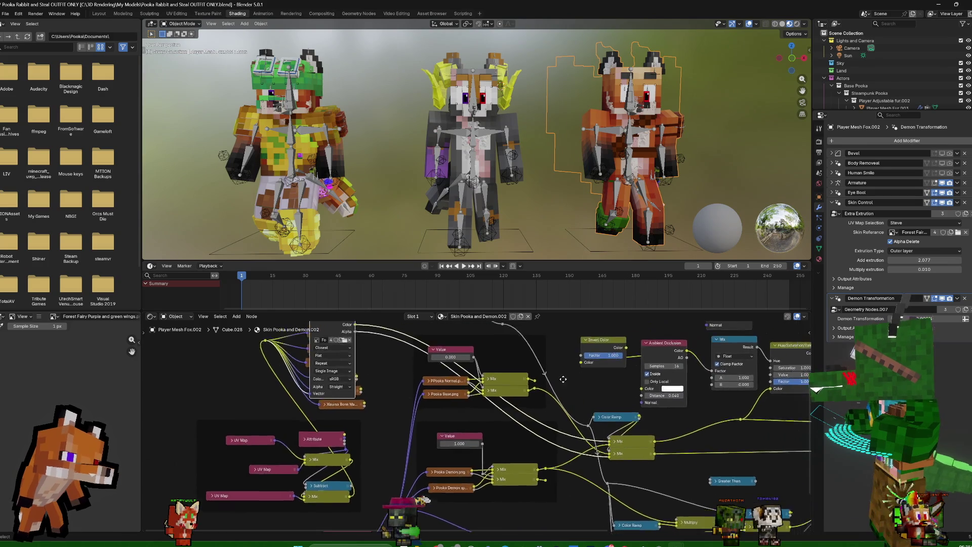
scroll(457, 393, "down", 1)
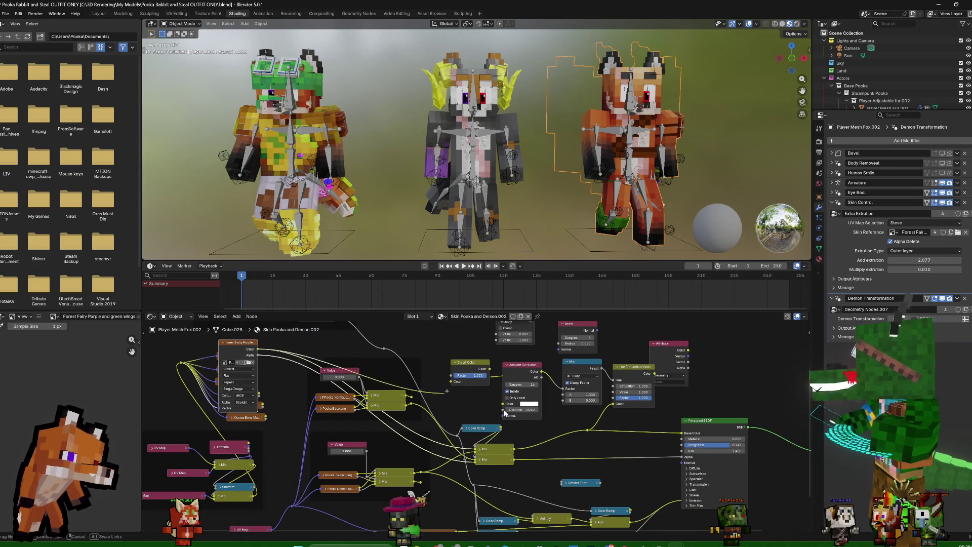
left_click_drag(681, 434, 675, 432)
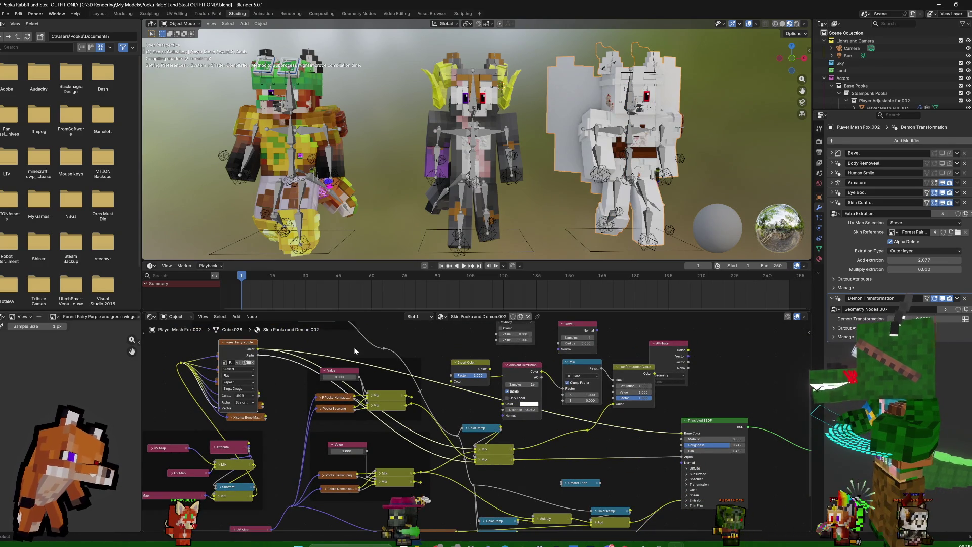
left_click_drag(262, 365, 259, 360)
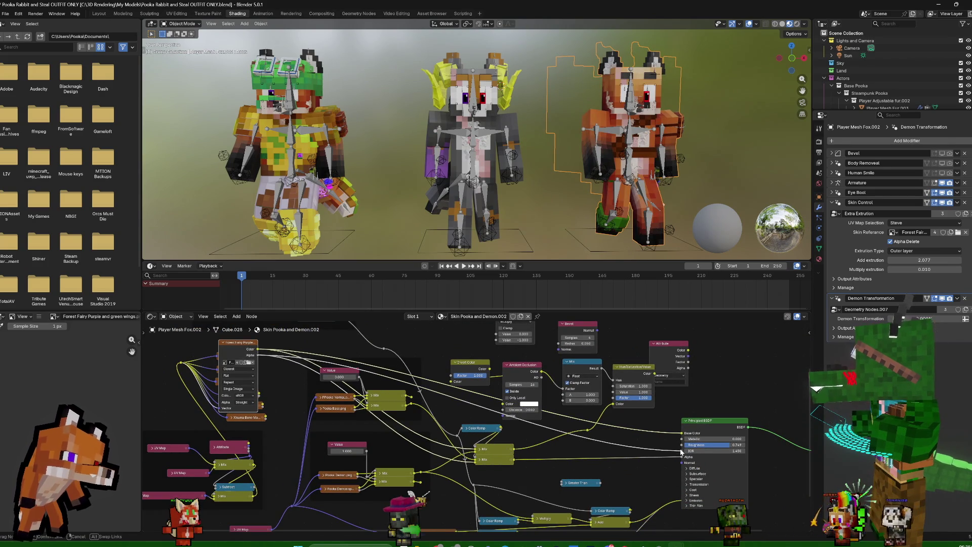
left_click_drag(684, 459, 682, 456)
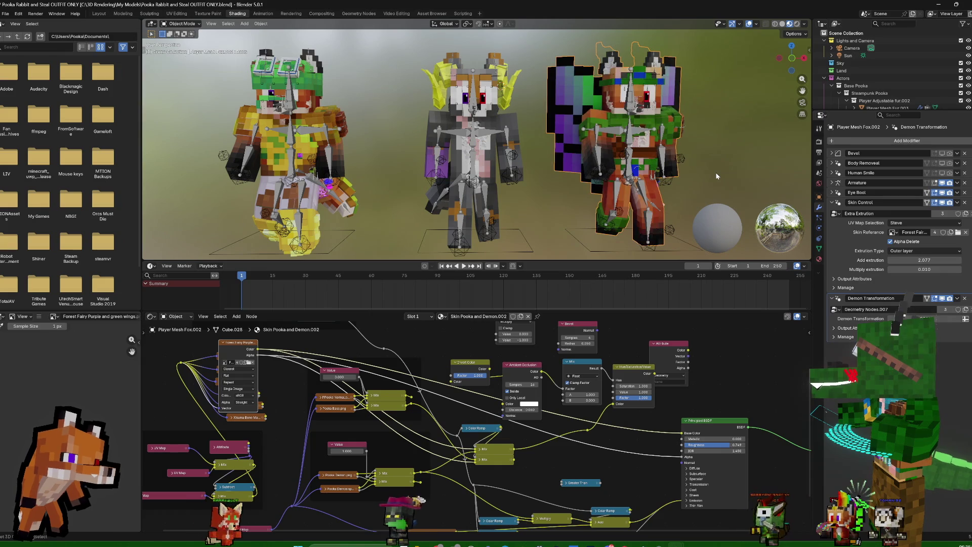
Inspect the winged green outfit from the front and select the right character's armature
middle_click_drag(716, 176, 634, 176)
scroll(633, 177, "up", 3)
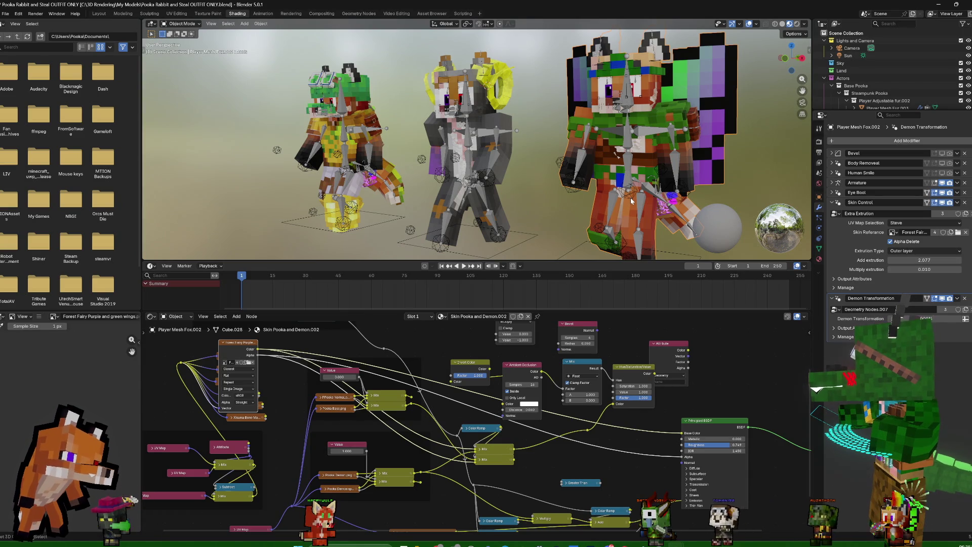
middle_click_drag(696, 217, 660, 226)
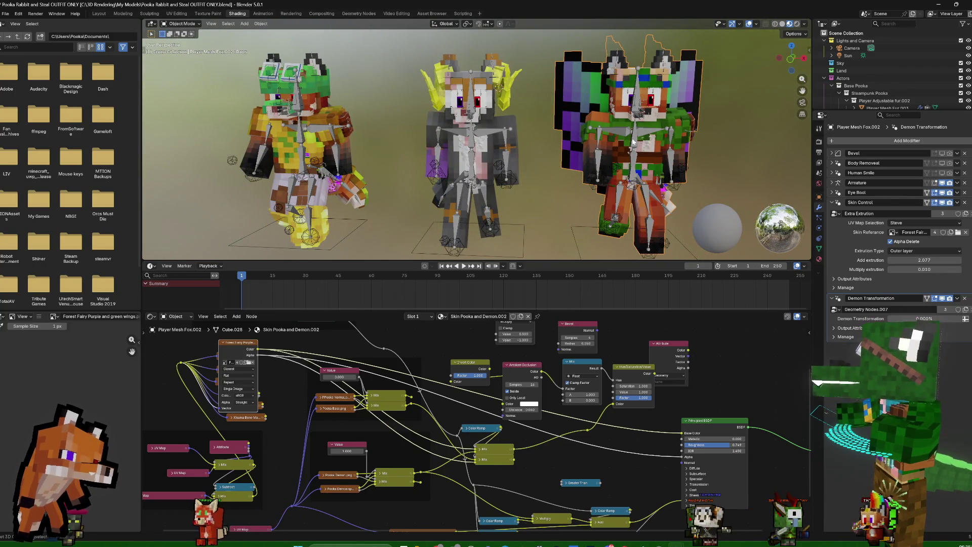
left_click(638, 140)
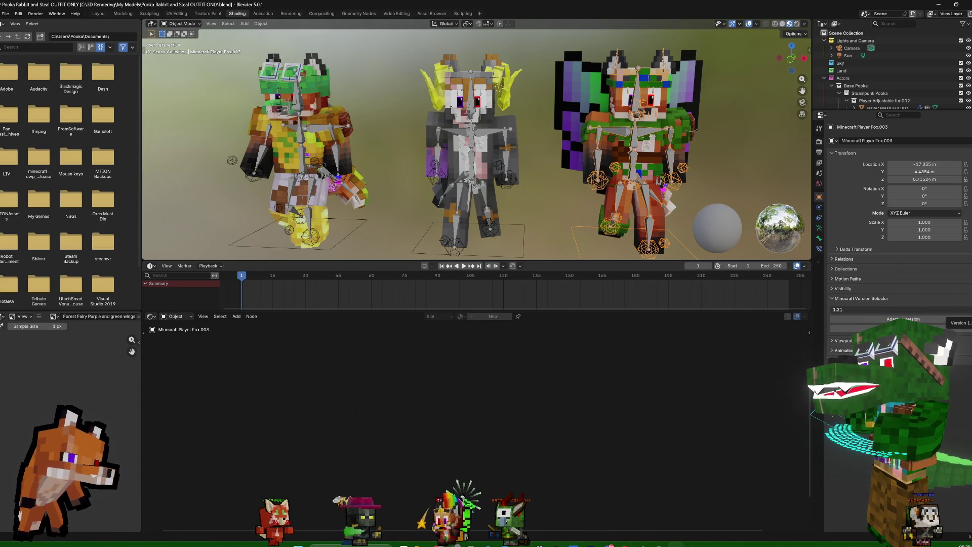
Save the outfit file with Ctrl+S and close its window to reveal the sprite sheet file
middle_click_drag(712, 140, 734, 144)
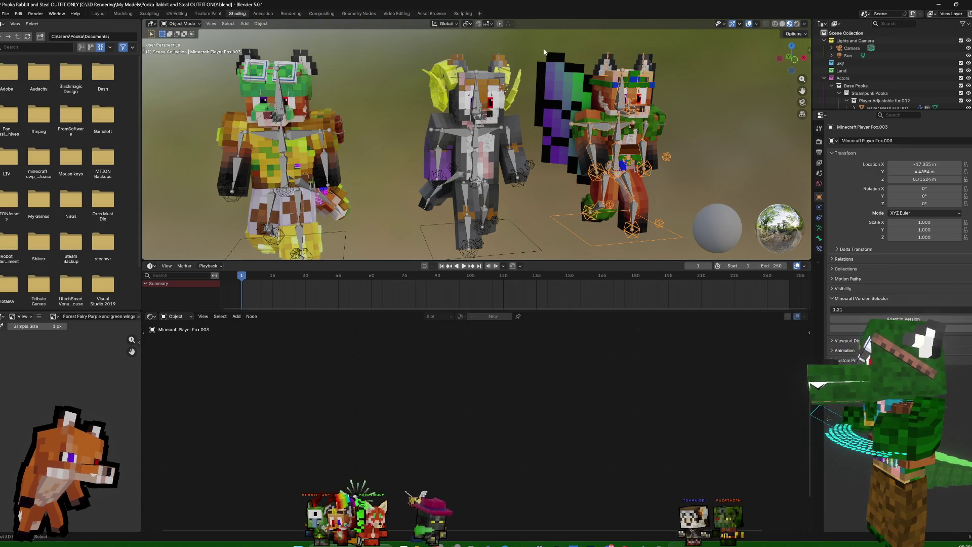
scroll(560, 97, "down", 5)
scroll(549, 120, "down", 3)
scroll(554, 156, "up", 2)
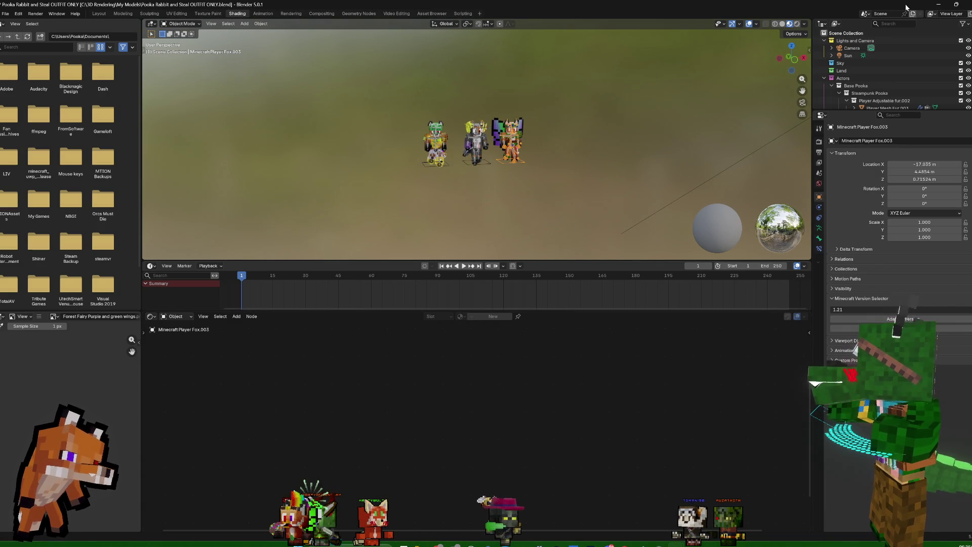
key("ctrl+s")
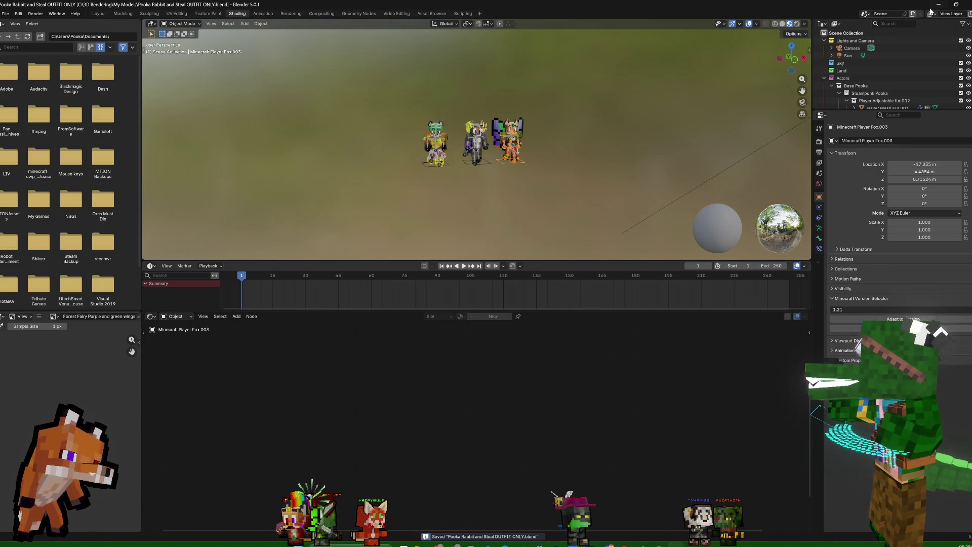
left_click(939, 4)
scroll(578, 186, "down", 5)
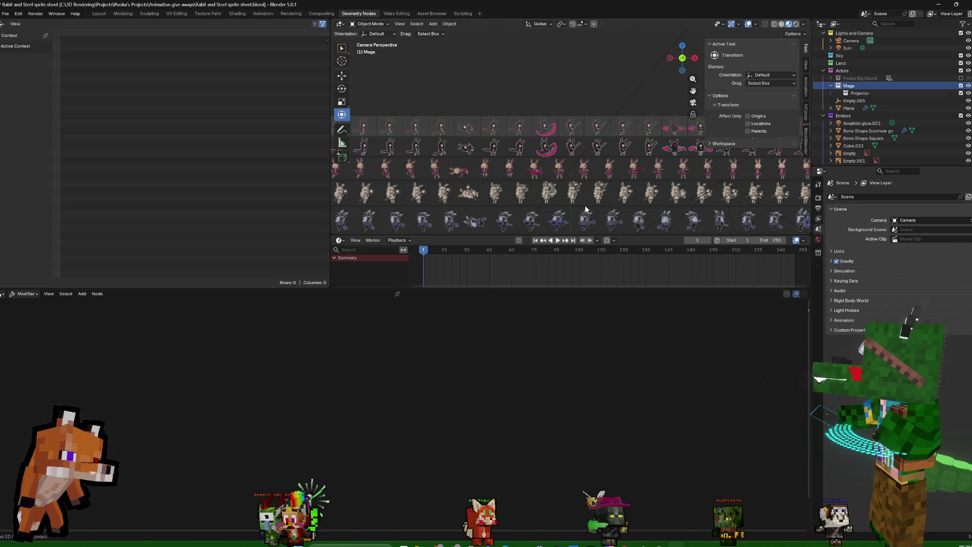
Compare the image settings of the Empty.001 and Empty.003 sprite rows in Object Data properties
left_click(575, 198)
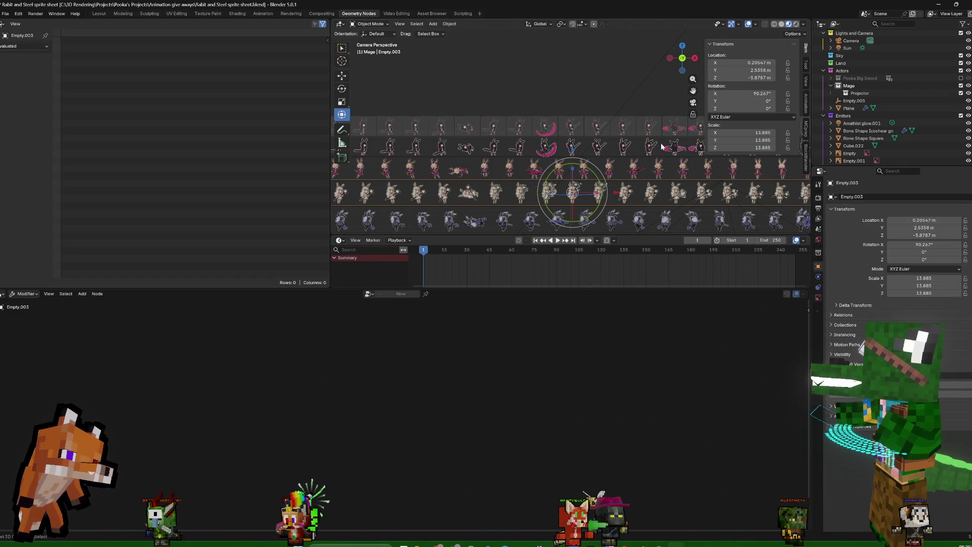
left_click(658, 172)
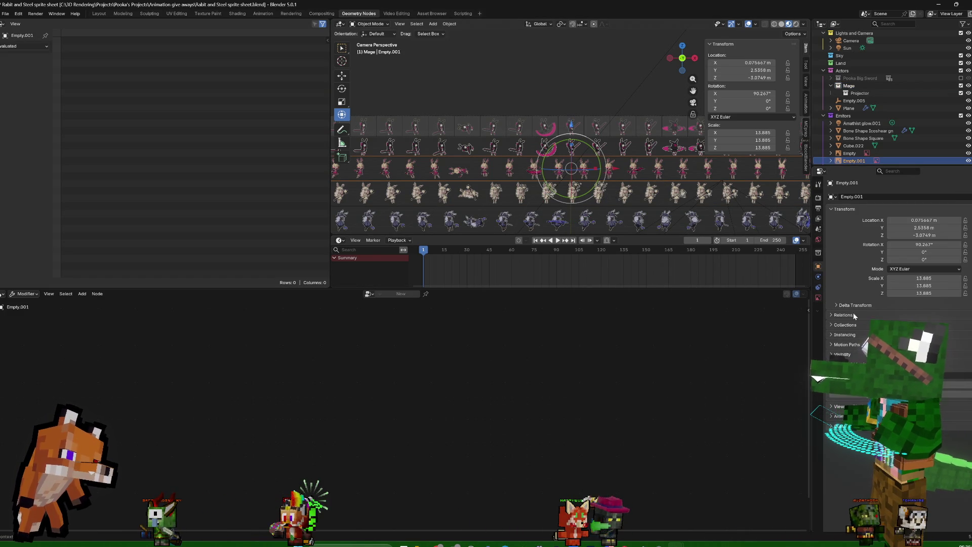
left_click(818, 299)
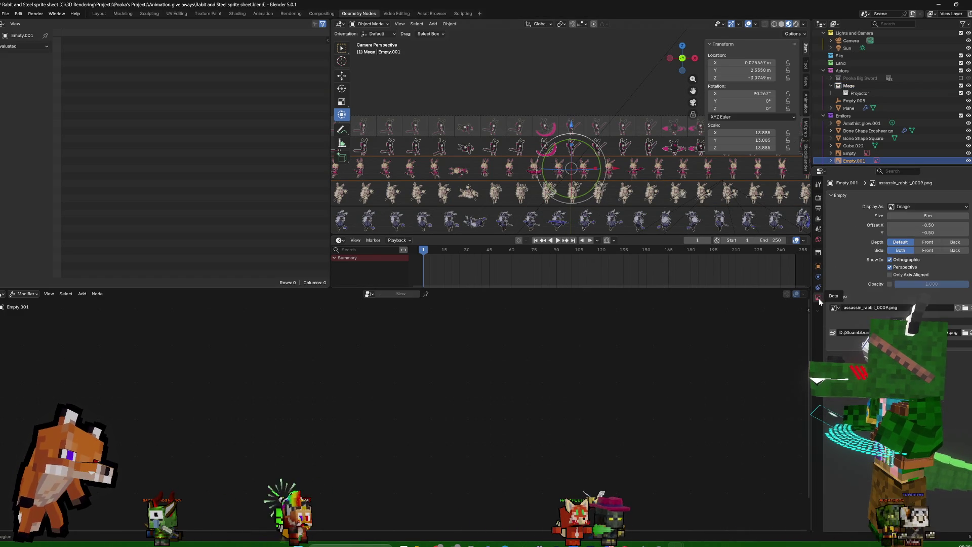
left_click(660, 192)
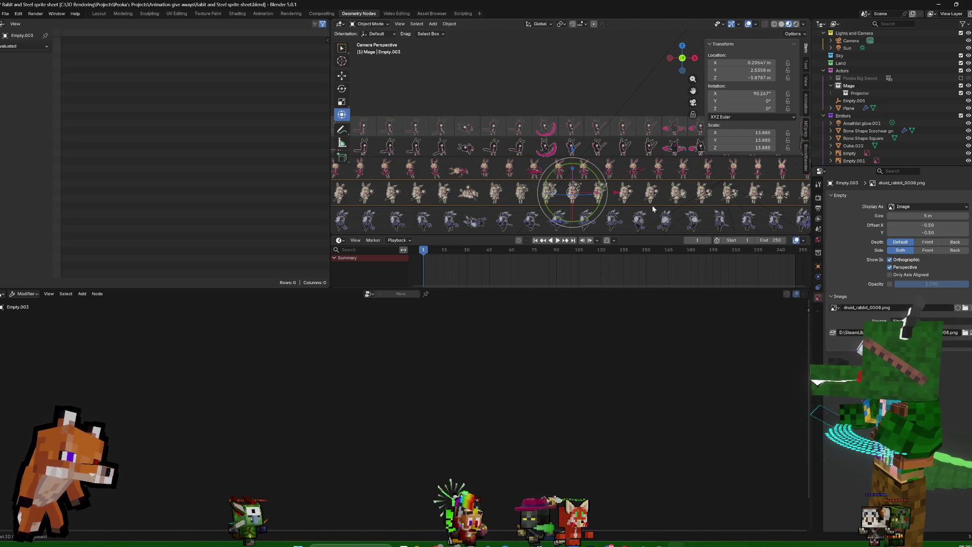
scroll(438, 213, "up", 2)
scroll(440, 213, "down", 3)
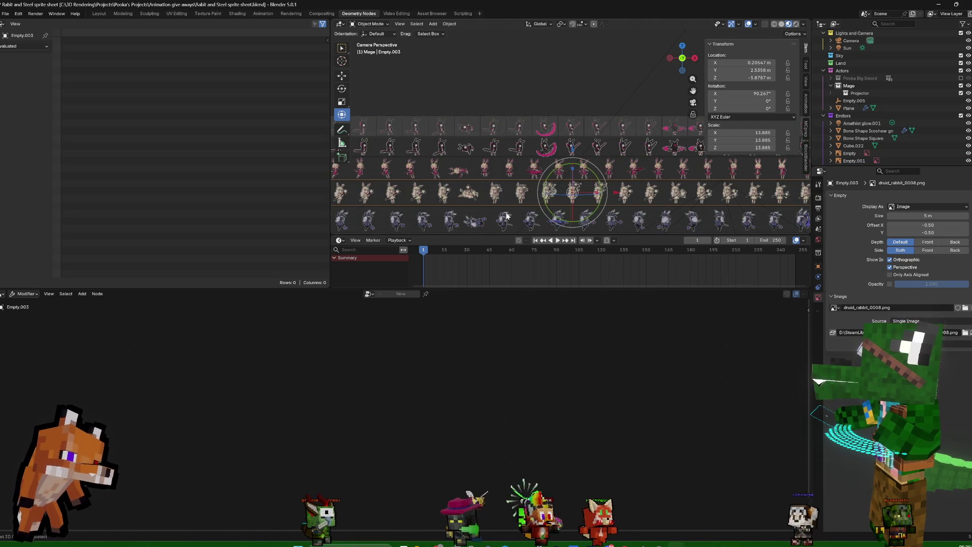
Move across the sprite grid and select the empty in the wizard sprite row
middle_click_drag(507, 200, 465, 194, "shift")
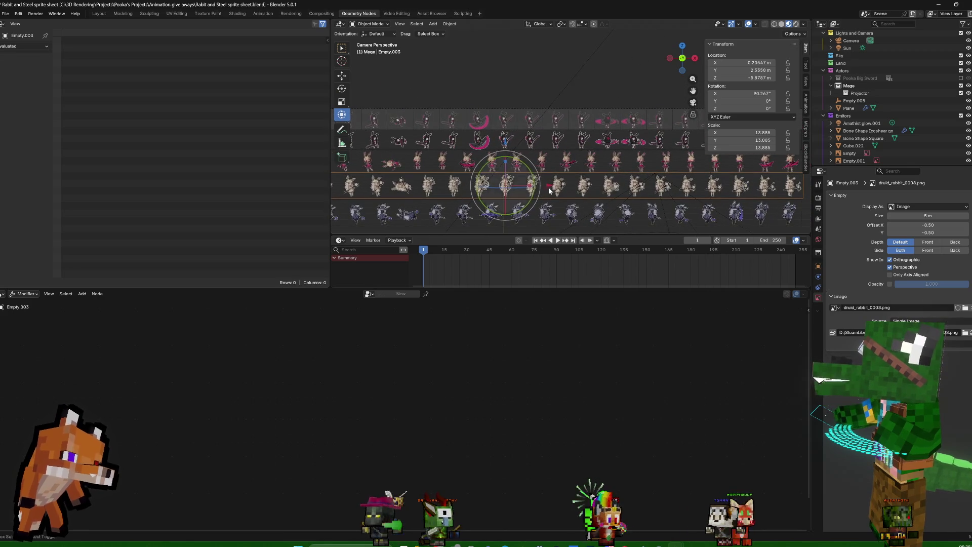
scroll(587, 205, "up", 2)
scroll(588, 206, "up", 2)
scroll(591, 123, "down", 1, "shift")
scroll(580, 179, "down", 1, "shift")
scroll(581, 179, "down", 1, "shift")
scroll(581, 180, "up", 1)
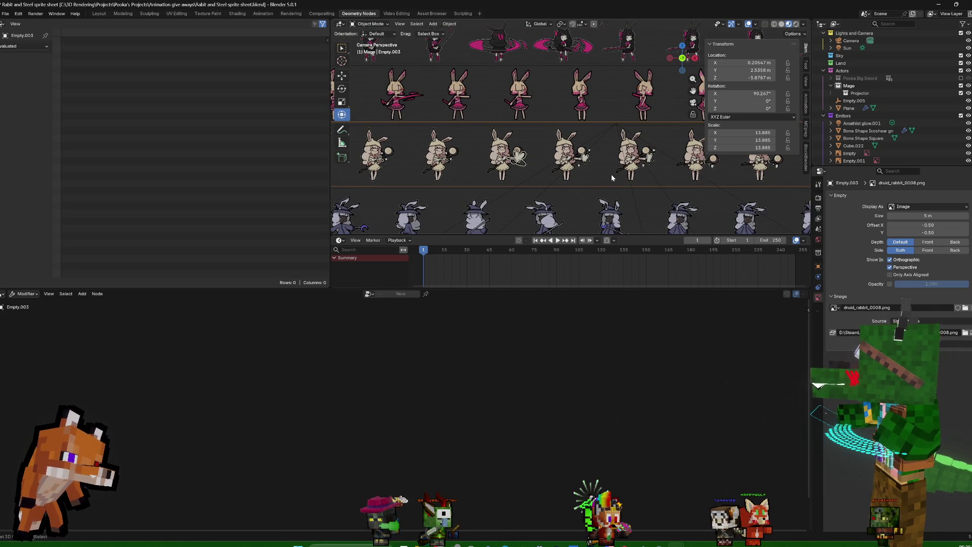
scroll(491, 177, "down", 1)
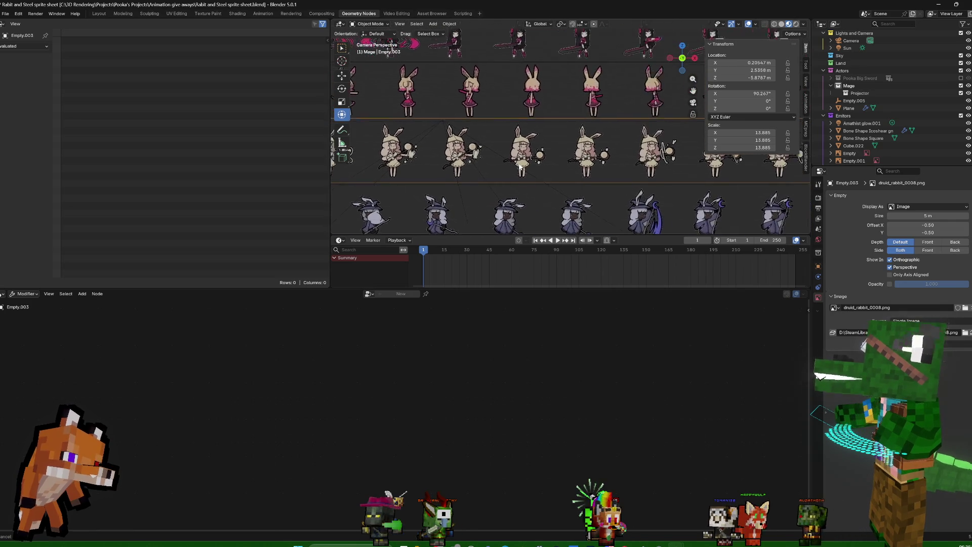
scroll(491, 177, "down", 2)
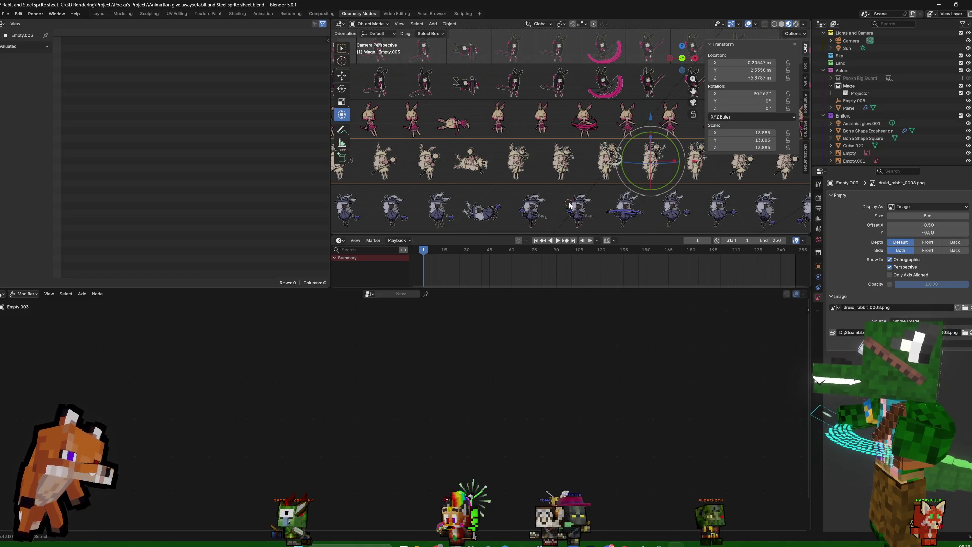
left_click(648, 207)
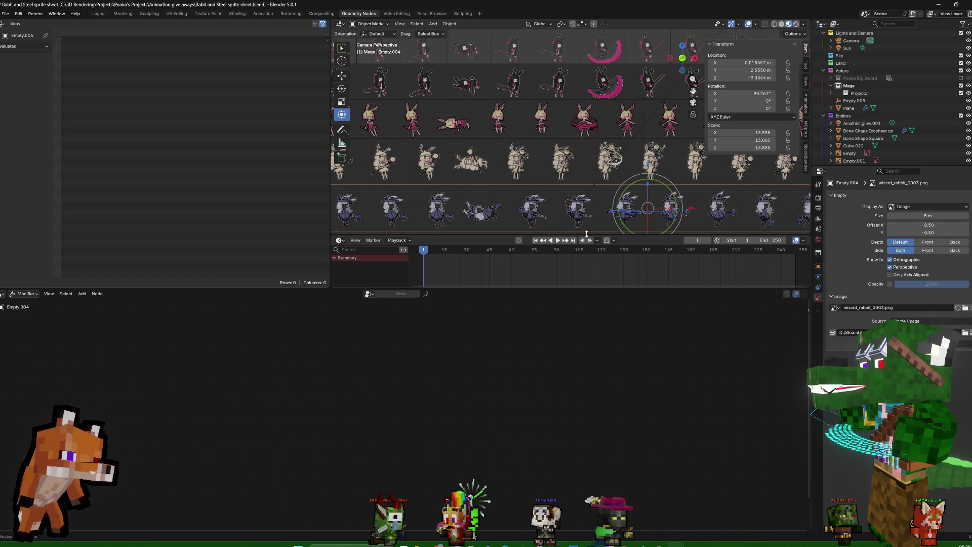
scroll(592, 227, "down", 2)
scroll(605, 191, "down", 2)
scroll(606, 187, "down", 2)
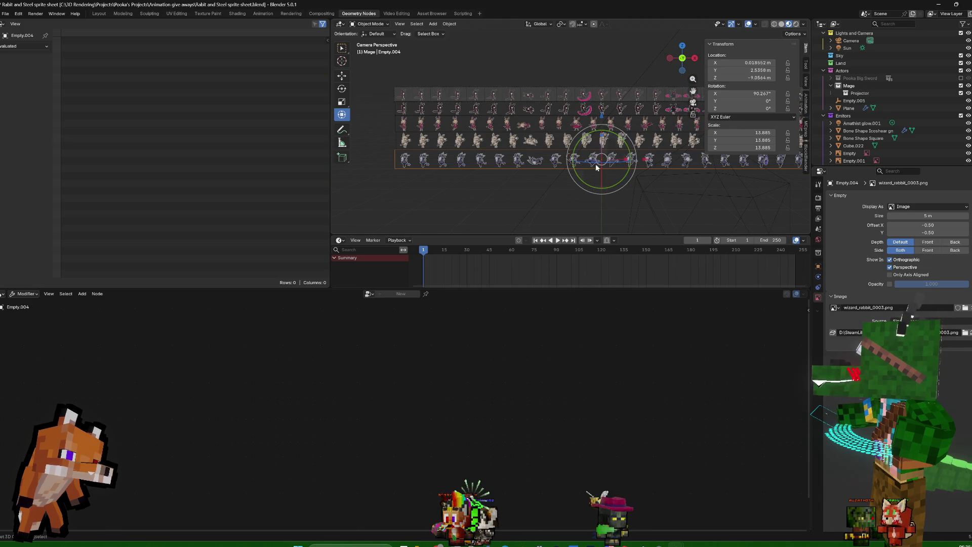
Duplicate the wizard row one row lower and load wizard_rabbit_0008.png as its image
key("g")
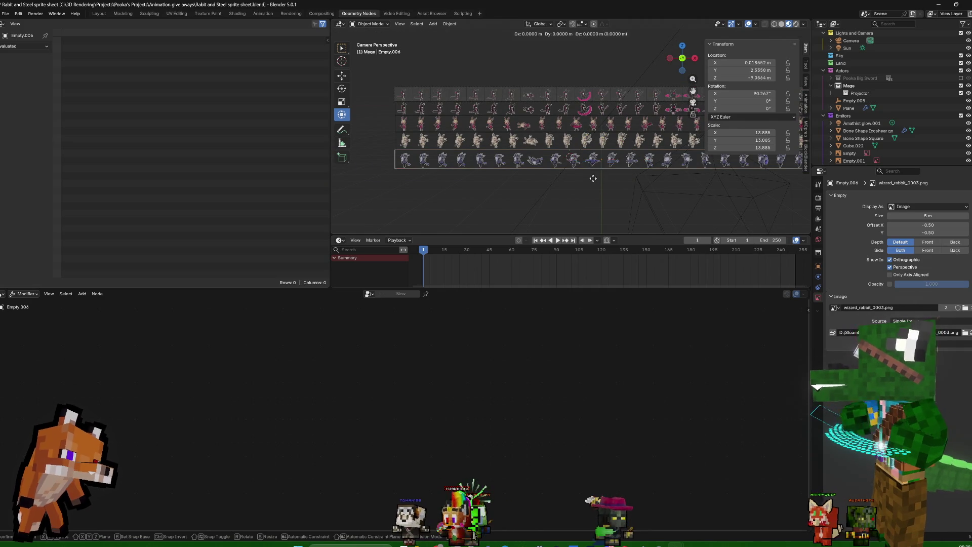
left_click(592, 196)
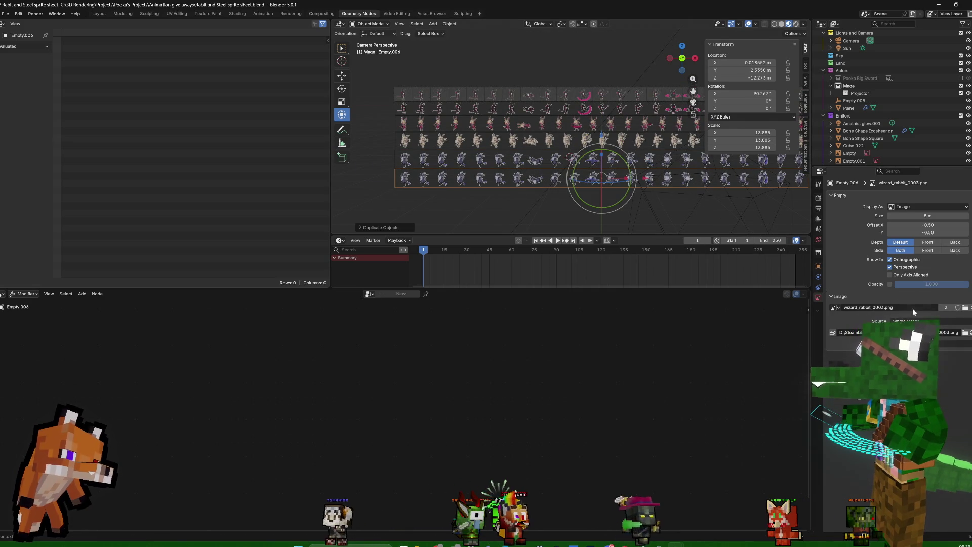
left_click(964, 308)
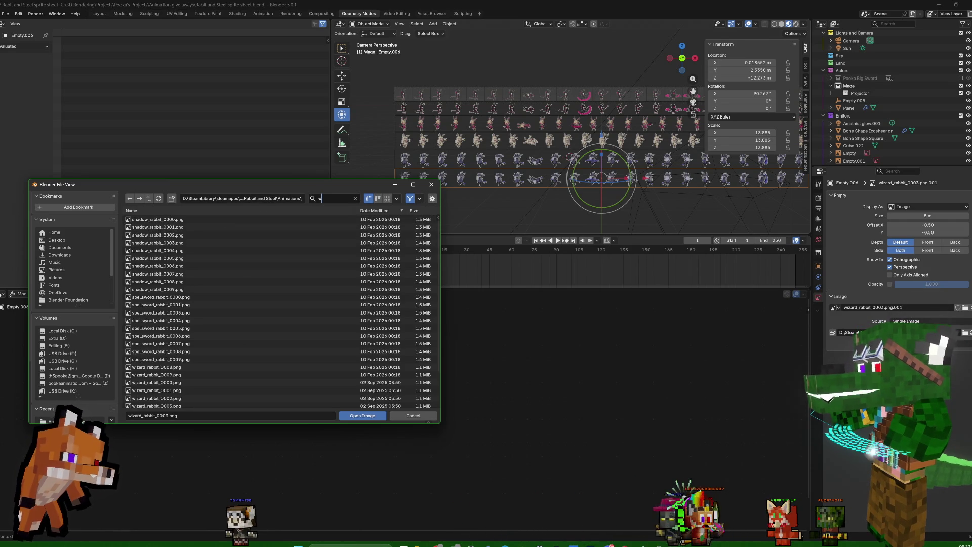
type("wi")
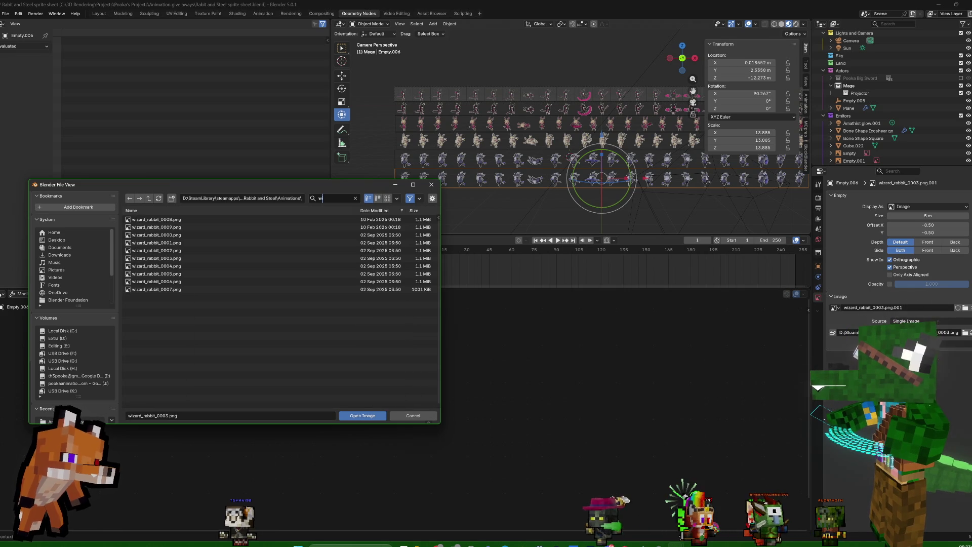
double_click(146, 225)
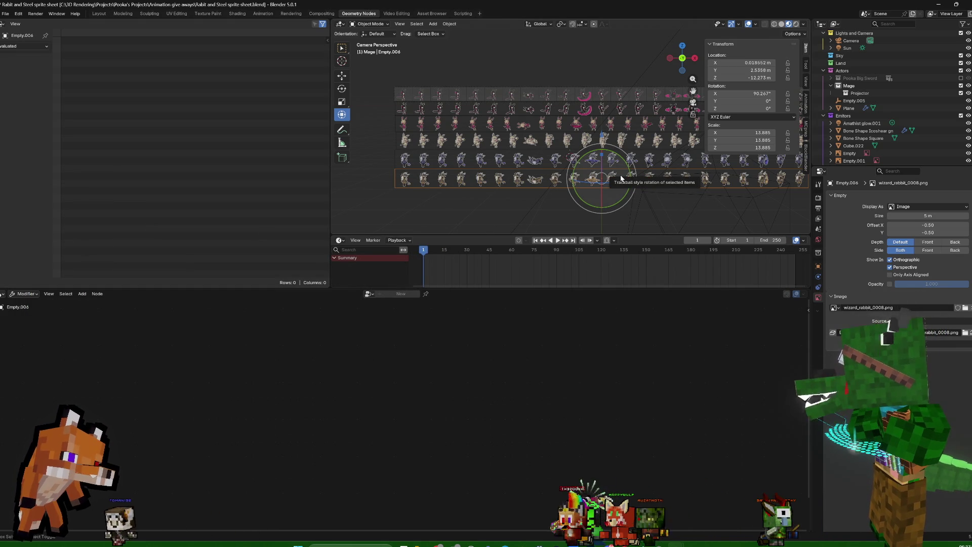
Duplicate the row again one lower as Empty.007 and load sniper_rabbit_0008.png onto it
key("shift+d")
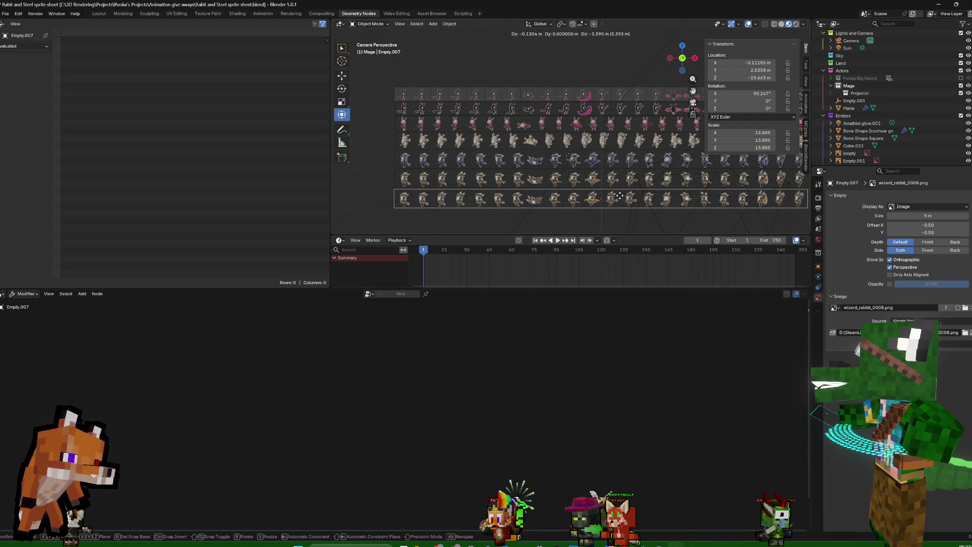
left_click(837, 271)
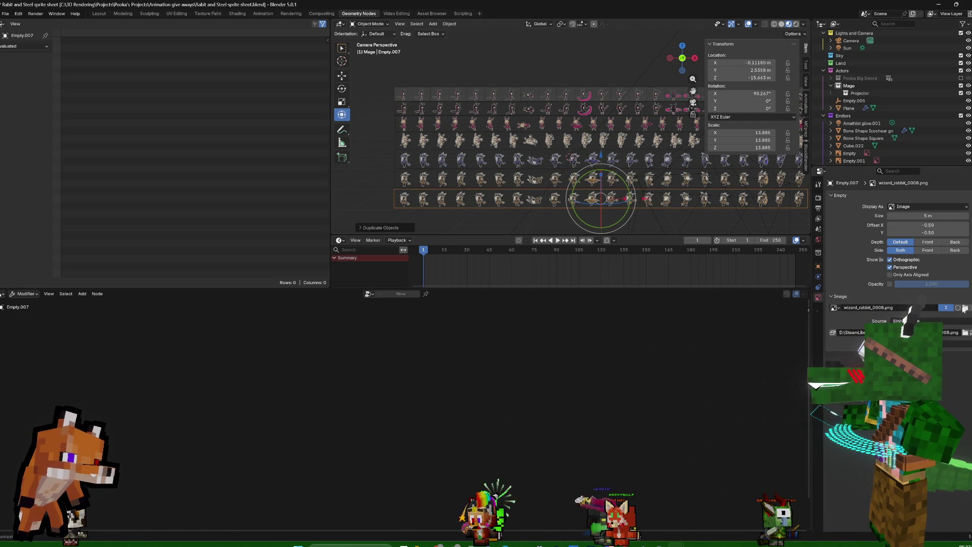
left_click(966, 309)
left_click(320, 198)
type("niper")
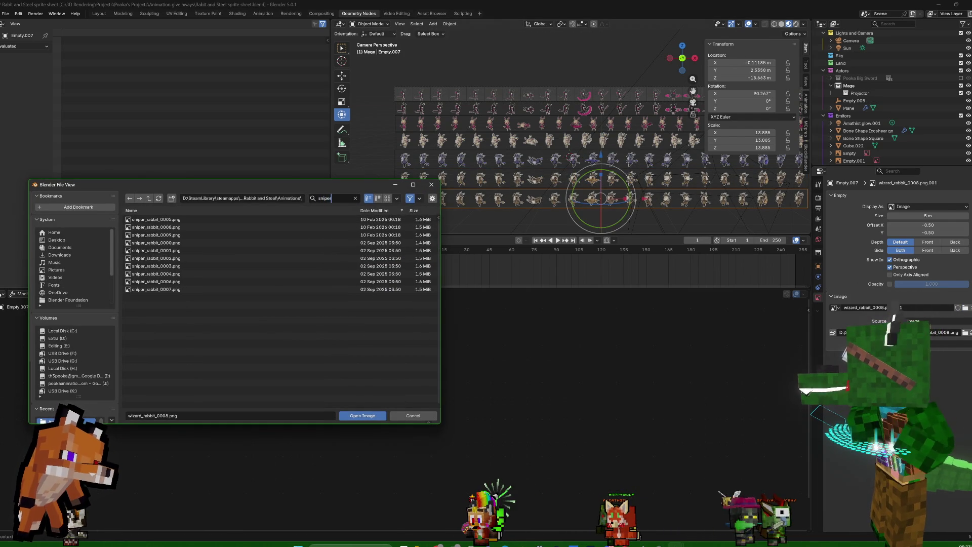
double_click(148, 226)
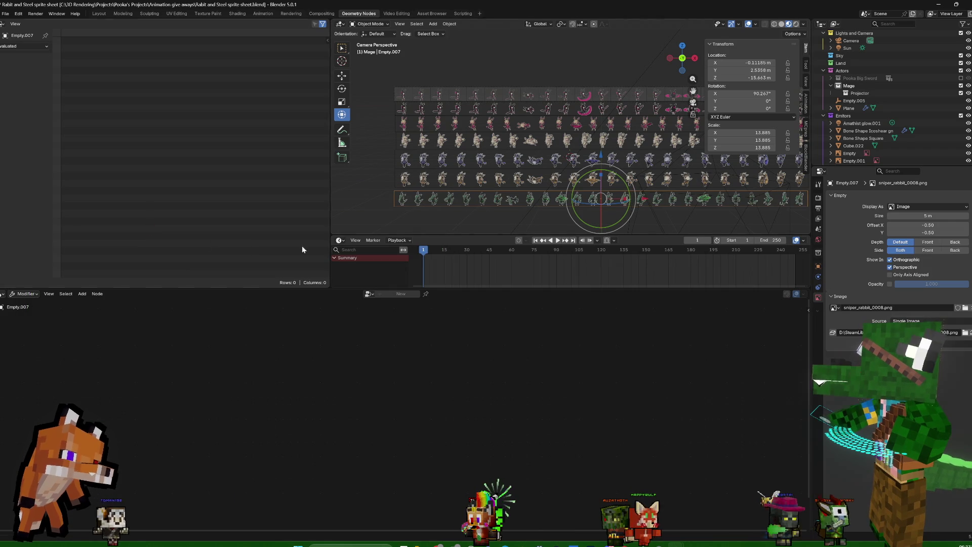
scroll(547, 198, "up", 2)
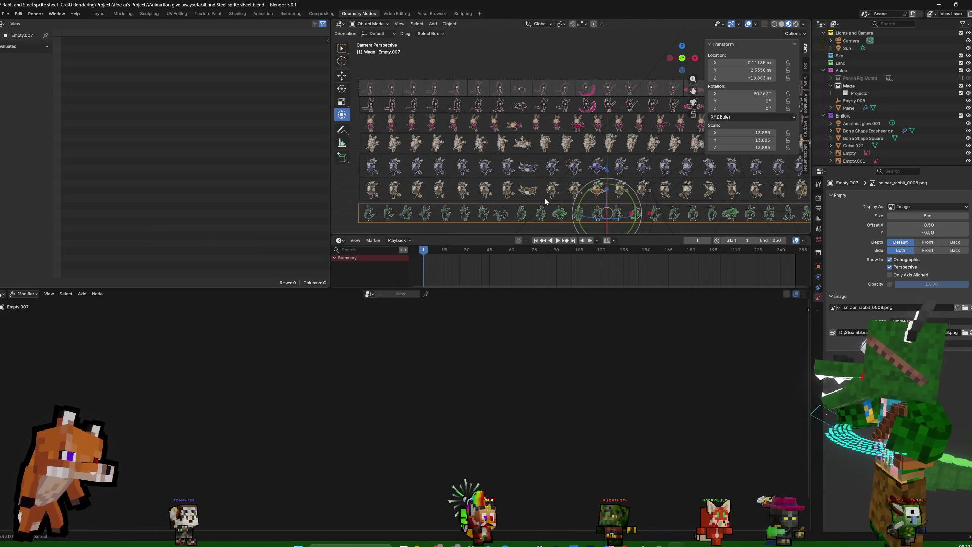
scroll(621, 210, "up", 2)
scroll(621, 210, "down", 2)
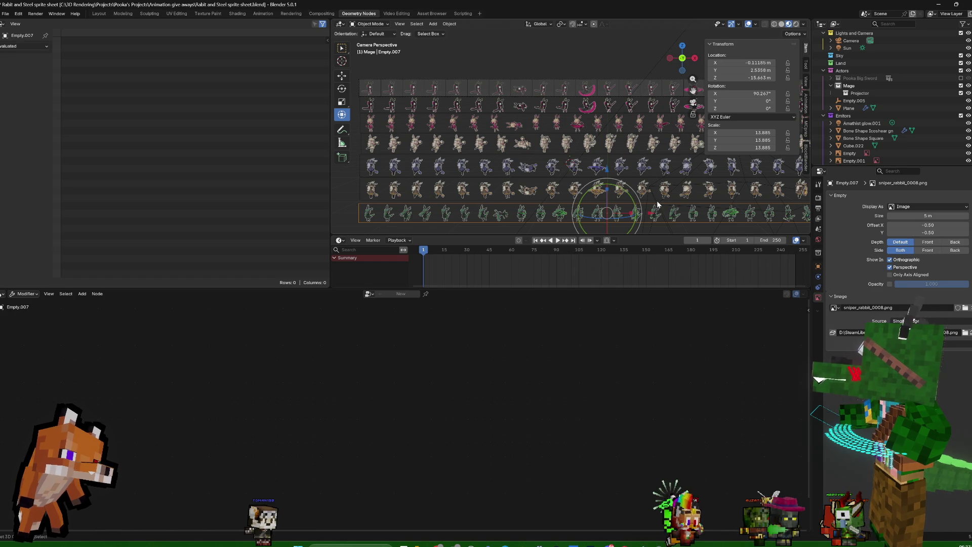
scroll(609, 105, "up", 3)
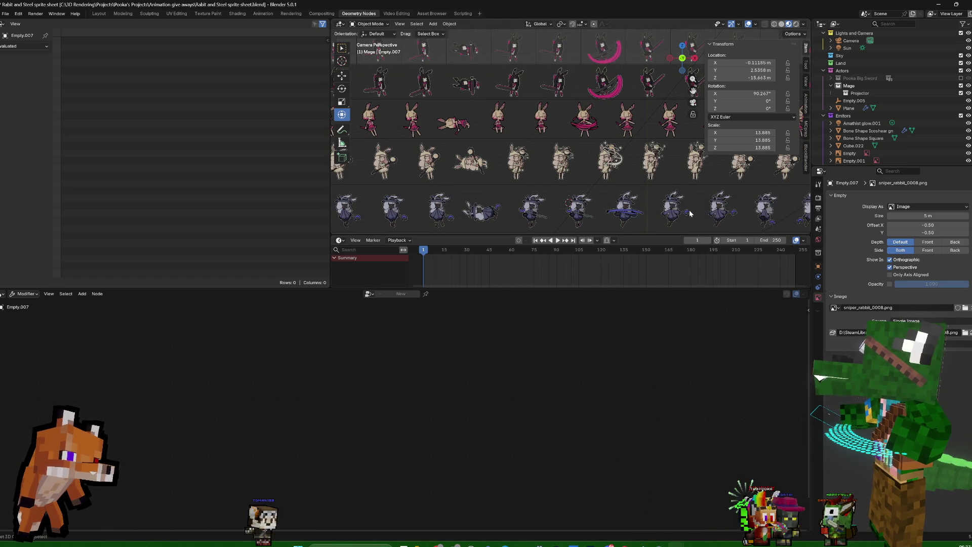
scroll(694, 201, "down", 2, "shift")
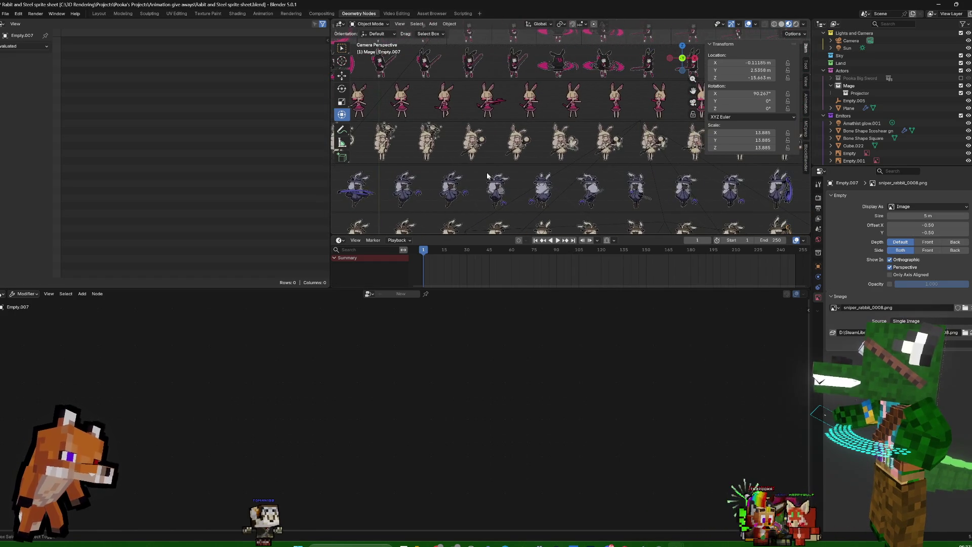
mouse_move(695, 201)
middle_mouse_down("shift")
mouse_move(584, 183)
mouse_move(661, 131)
middle_mouse_up("shift")
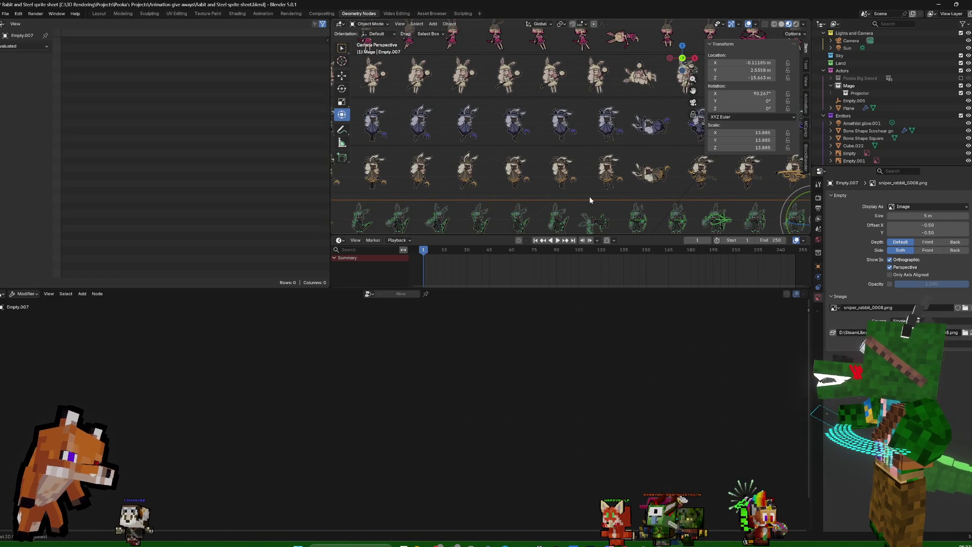
scroll(594, 200, "down", 2)
scroll(582, 172, "down", 1)
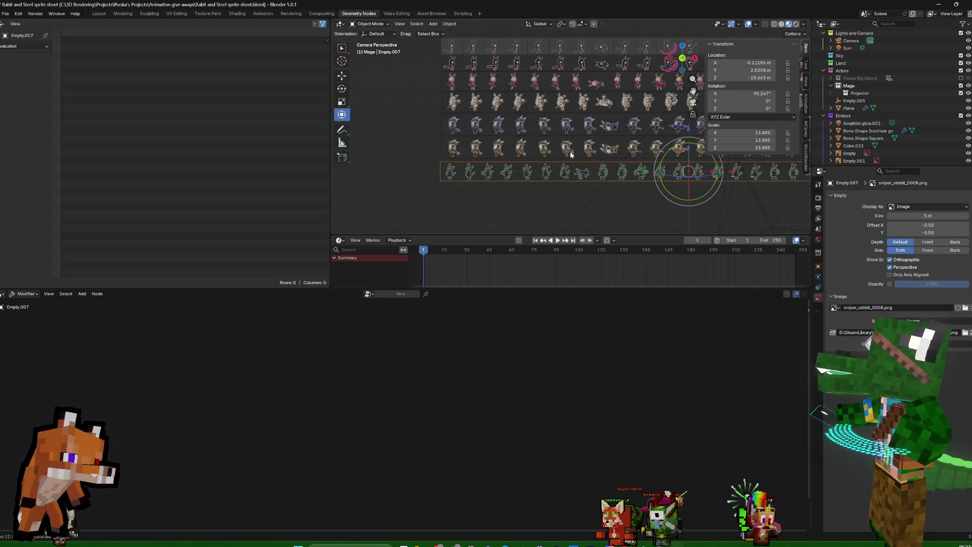
Replace Empty.006's wizard image with dancer_rabbit_0008.png filtered by 'dance'
left_click(571, 155)
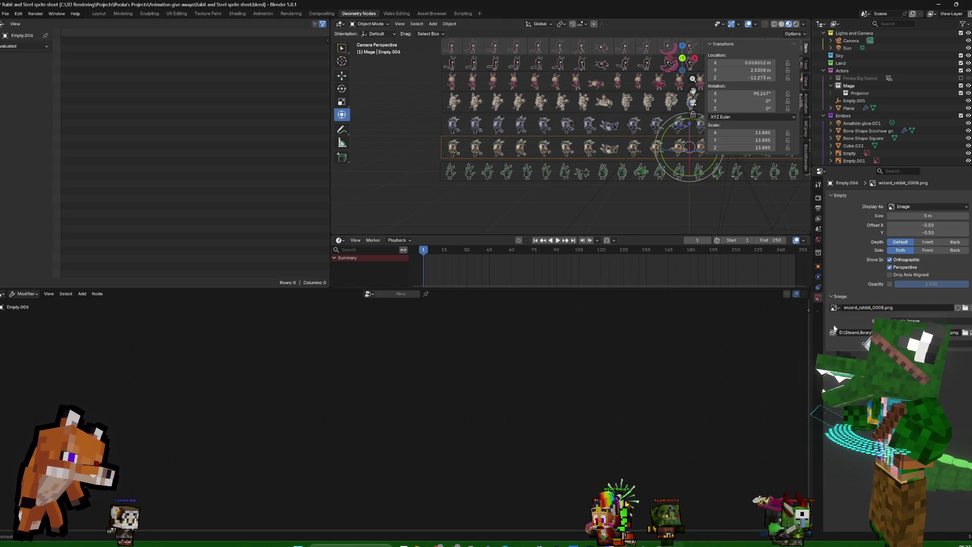
left_click(965, 308)
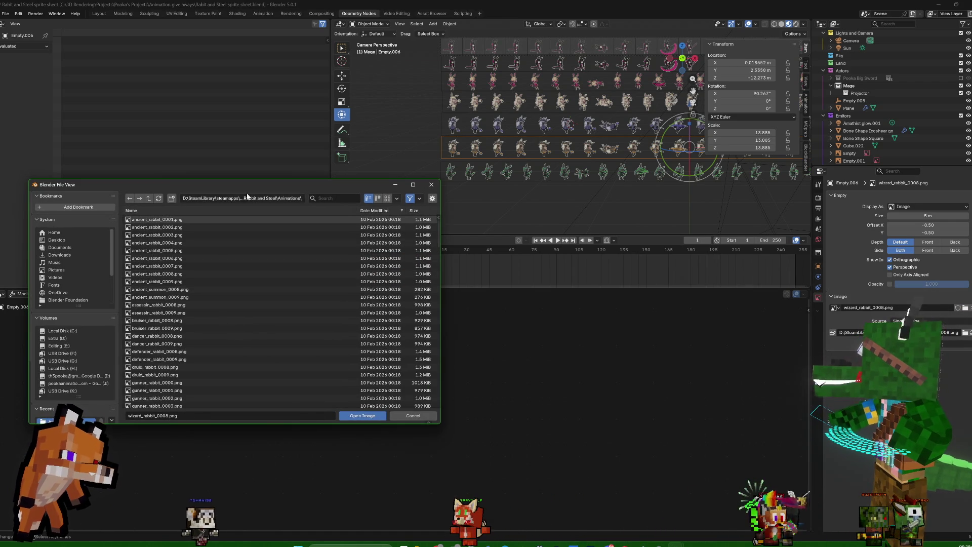
left_click(327, 197)
type("dance")
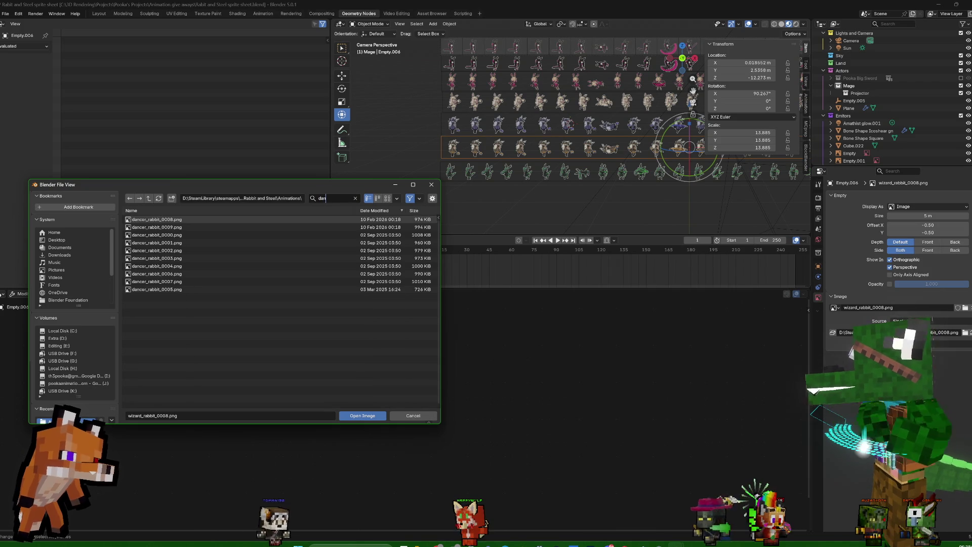
double_click(180, 220)
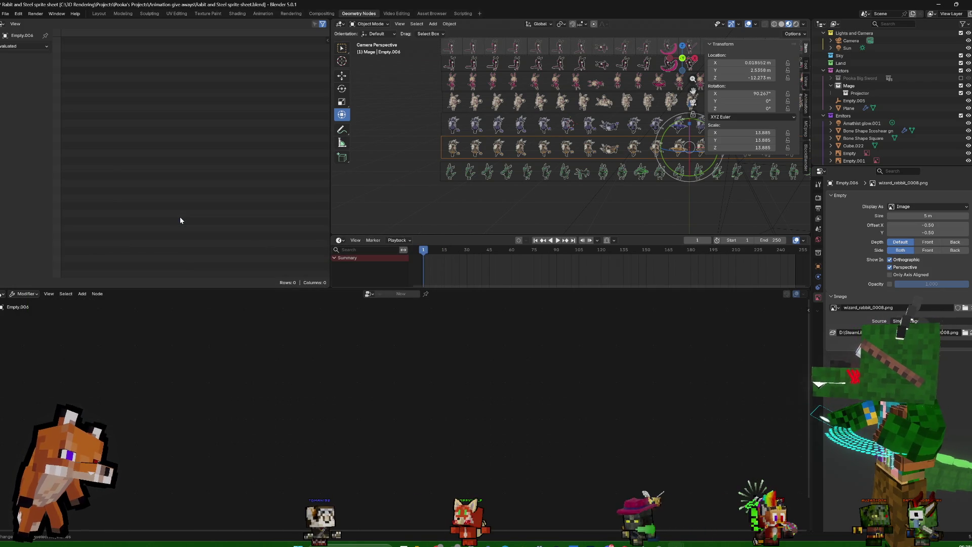
scroll(598, 180, "up", 3)
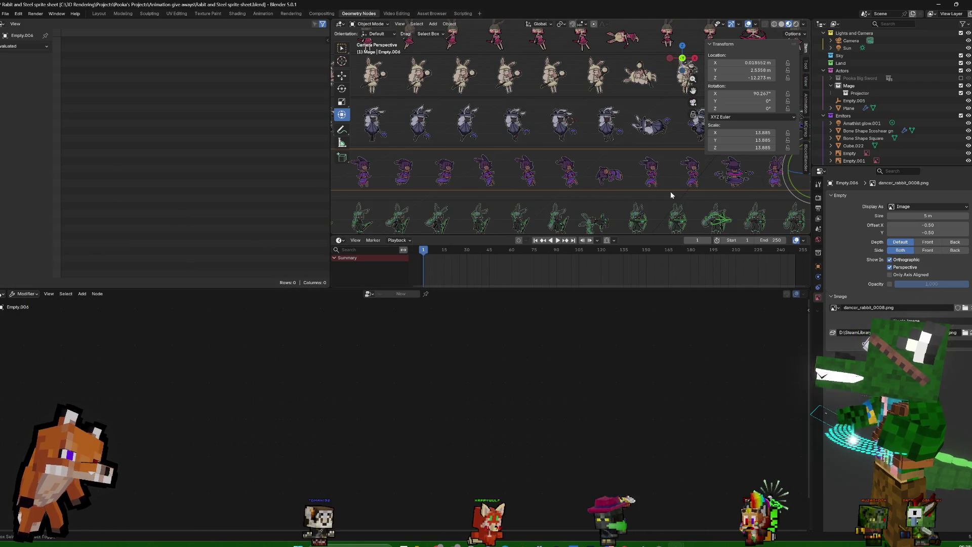
scroll(671, 195, "down", 3)
Return to the camera view of the grid and select a sprite there
mouse_move(732, 200)
middle_mouse_down()
mouse_move(613, 193)
mouse_move(665, 192)
middle_mouse_up()
scroll(664, 192, "up", 3)
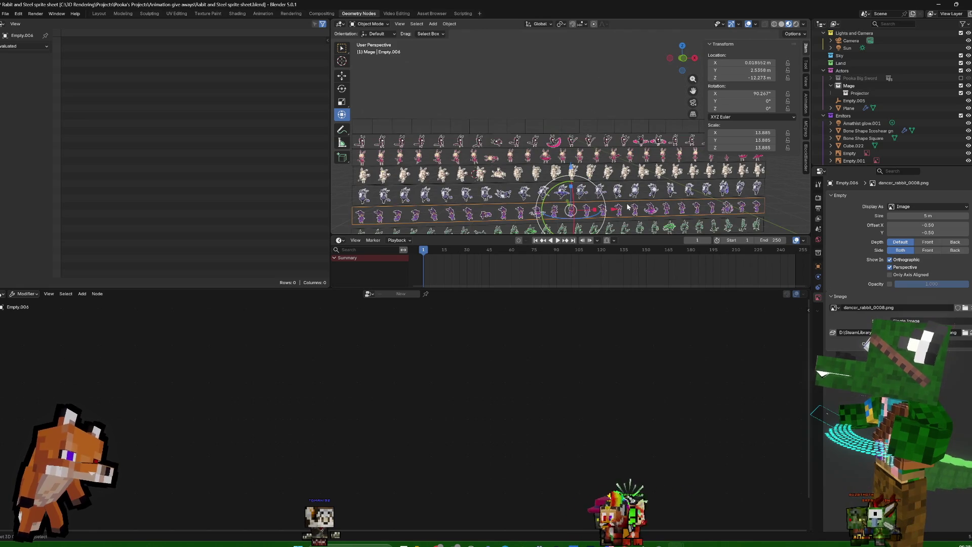
key("KP_0")
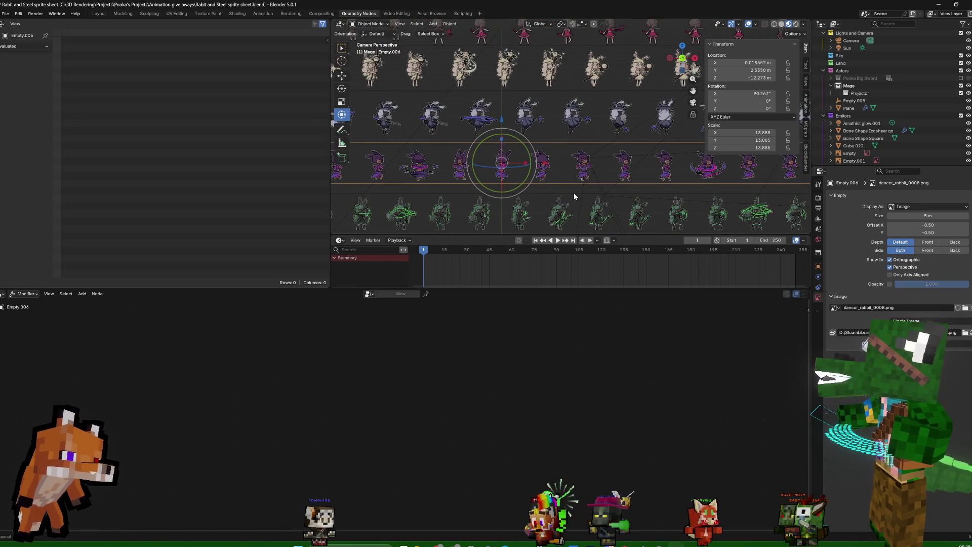
middle_click_drag(573, 195, 570, 201, "shift")
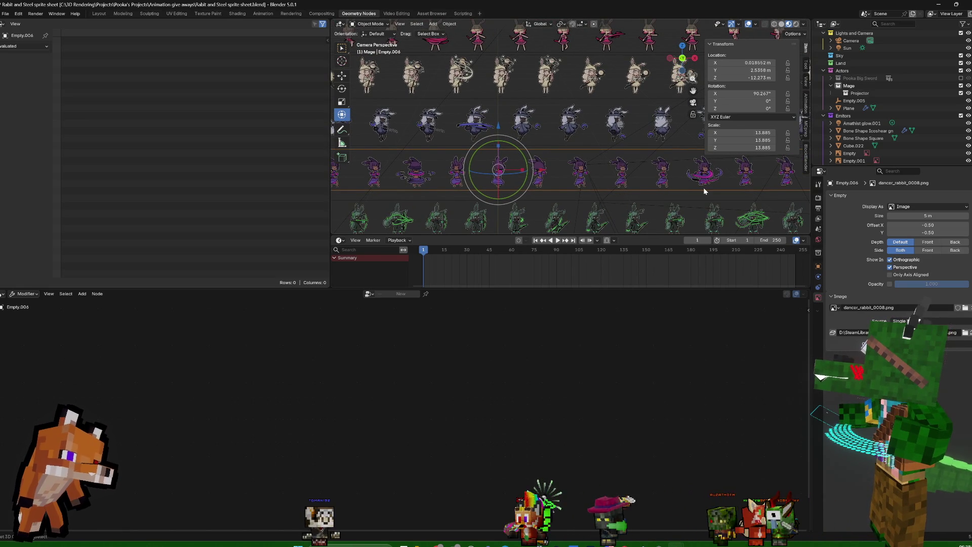
middle_click_drag(703, 188, 465, 188, "shift")
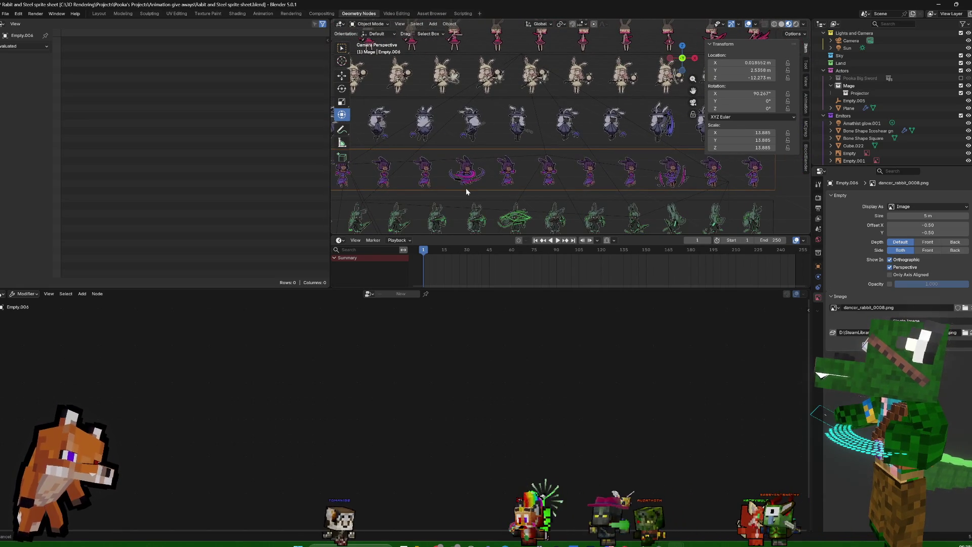
left_click(534, 188)
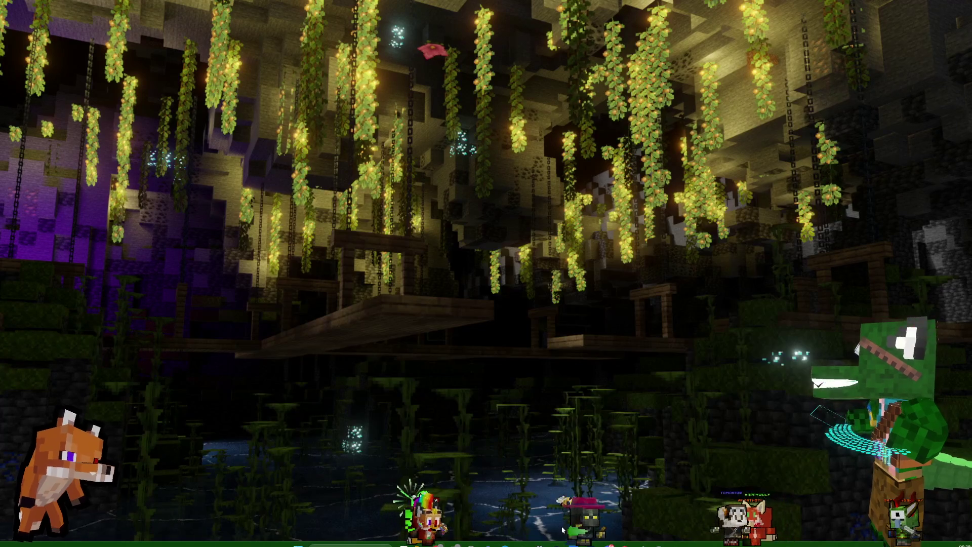
mouse_move(613, 541)
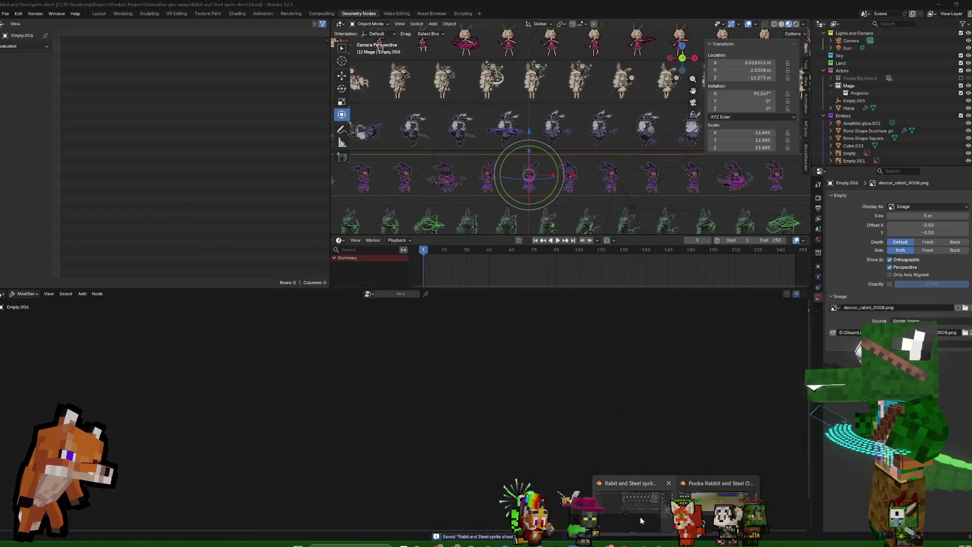
Switch to the Pooka Rabbit and Steal OUTFIT ONLY Blender window
left_click(640, 517)
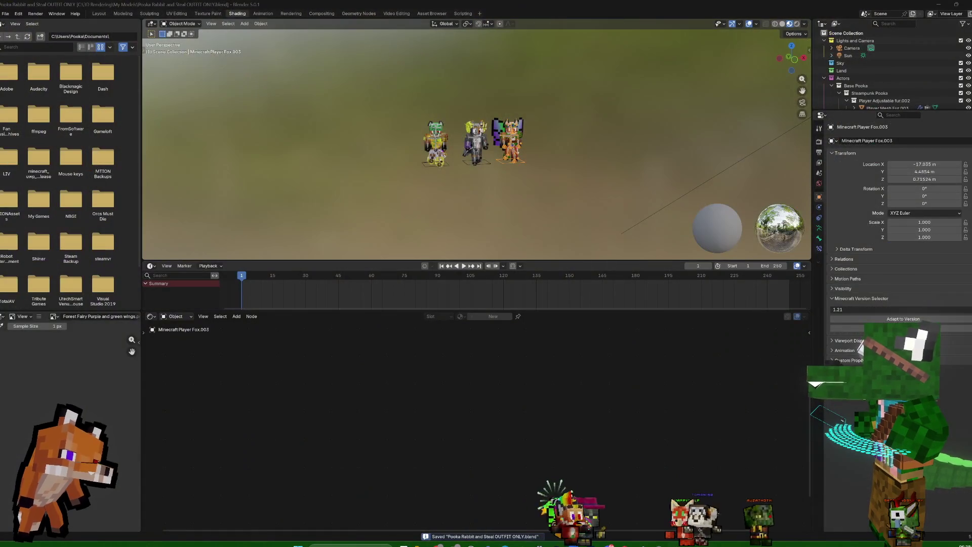
scroll(699, 109, "up", 2)
scroll(861, 89, "down", 5)
scroll(861, 89, "up", 5)
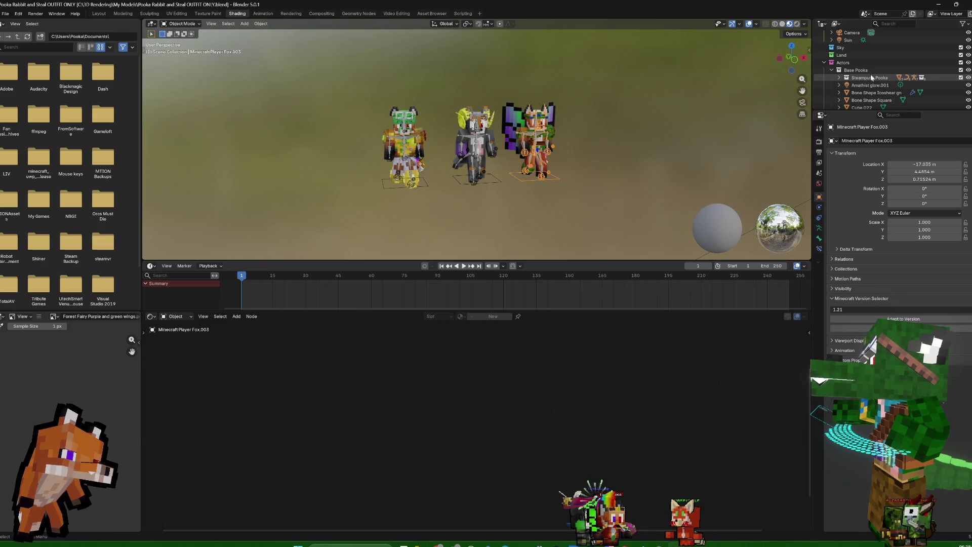
scroll(871, 77, "down", 3)
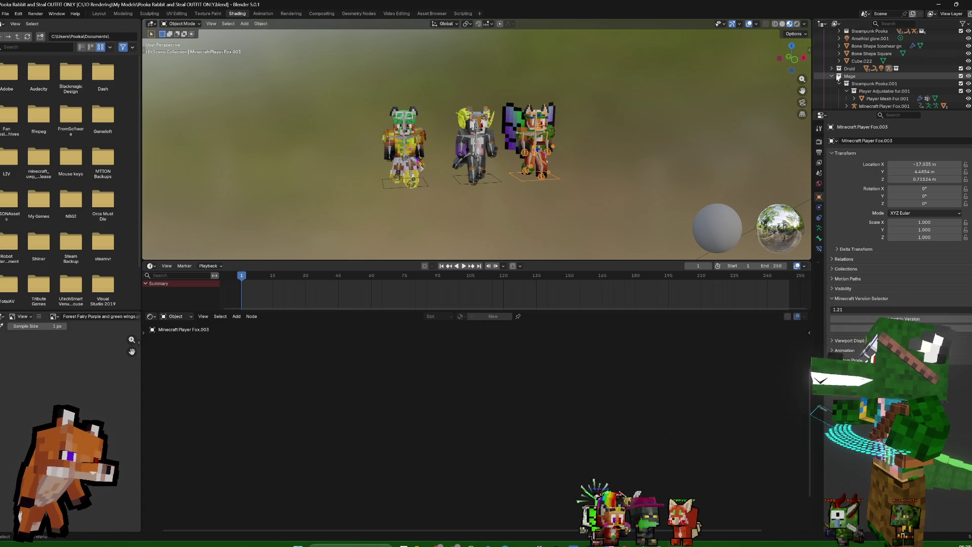
scroll(841, 76, "up", 2)
scroll(840, 79, "up", 1)
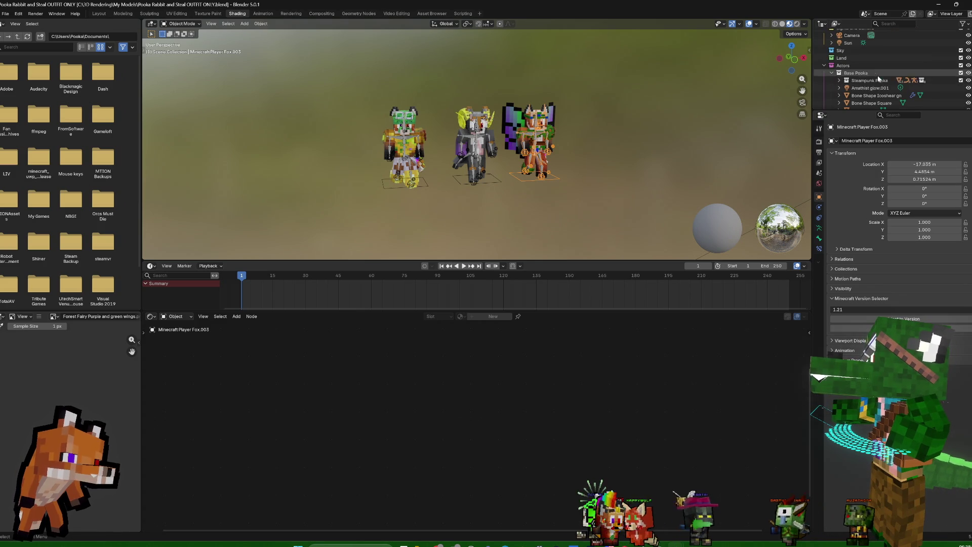
Collapse Base Pooka, select it in the Outliner and bring up its collection context menu
left_click(839, 73)
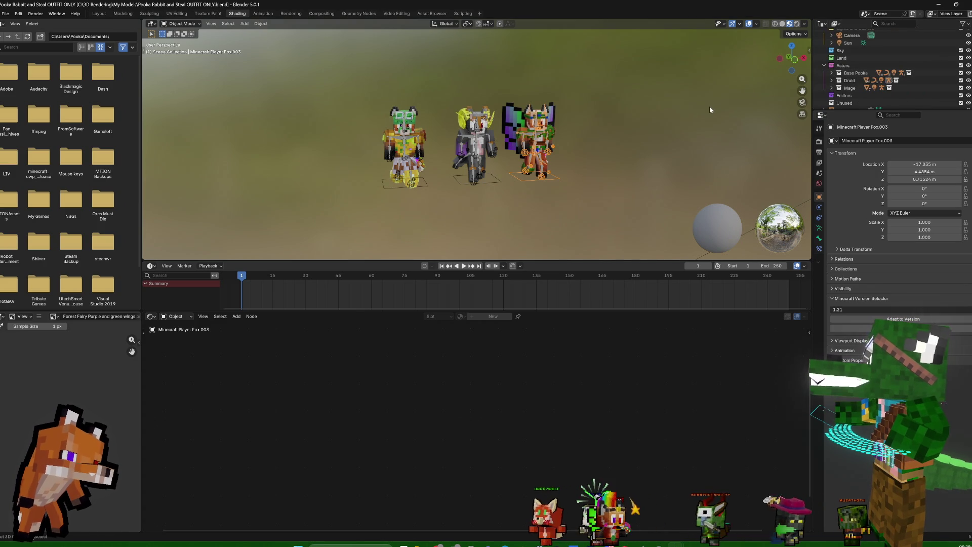
left_click(850, 80)
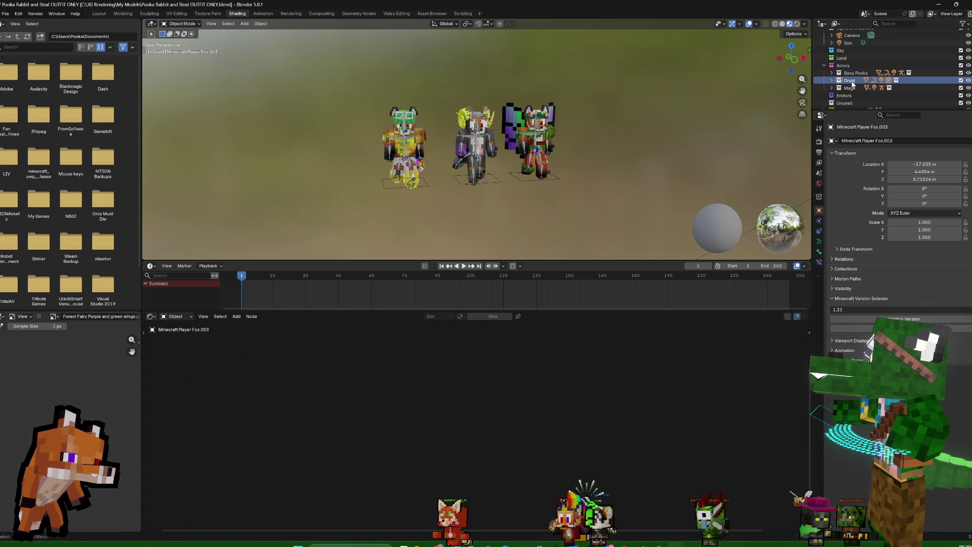
left_click(854, 73)
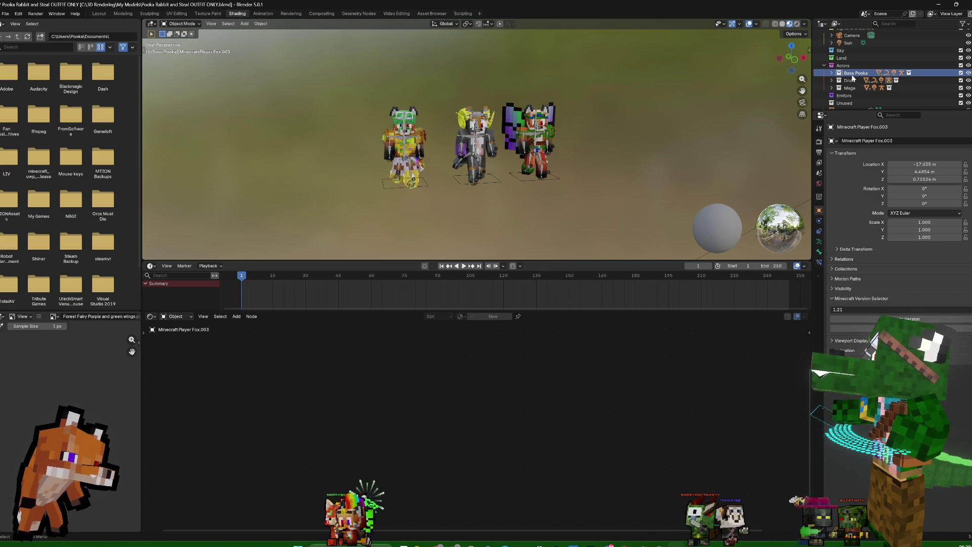
right_click(853, 75)
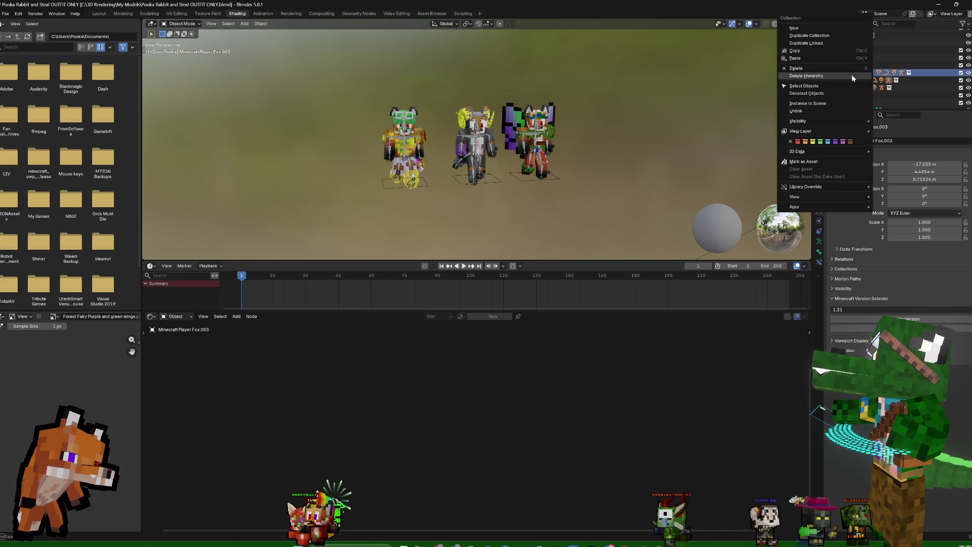
Duplicate the Base Pooka collection, rename the copy Dancer and expand it
left_click(836, 38)
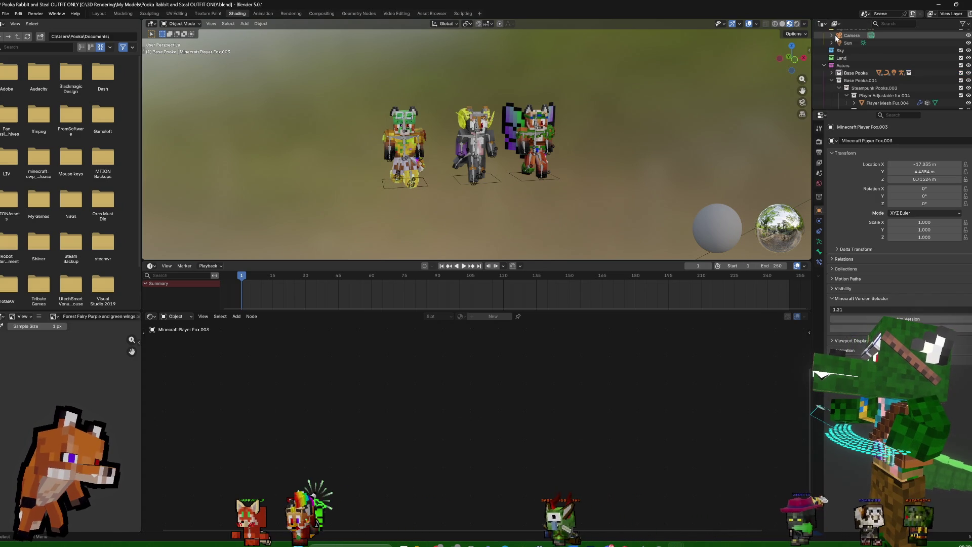
double_click(872, 82)
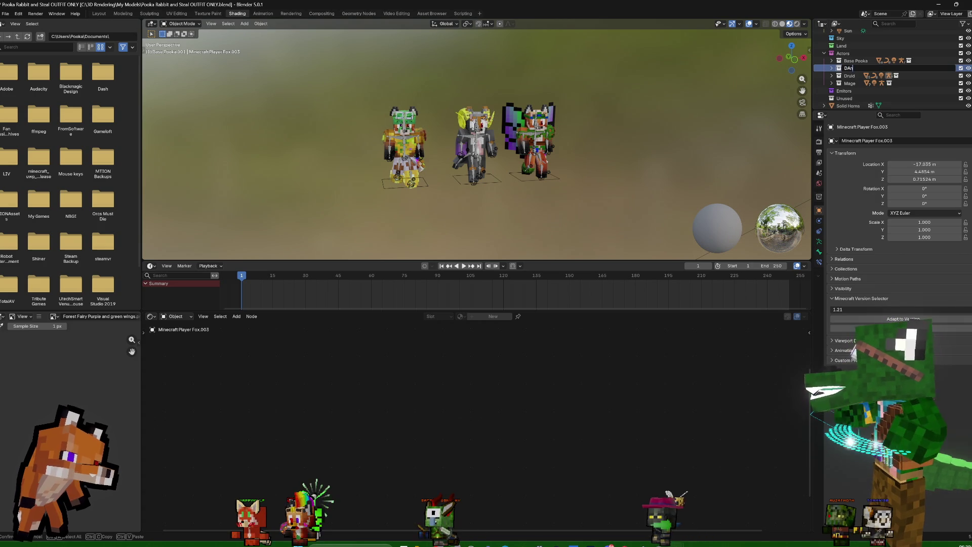
type("cer")
key("Return")
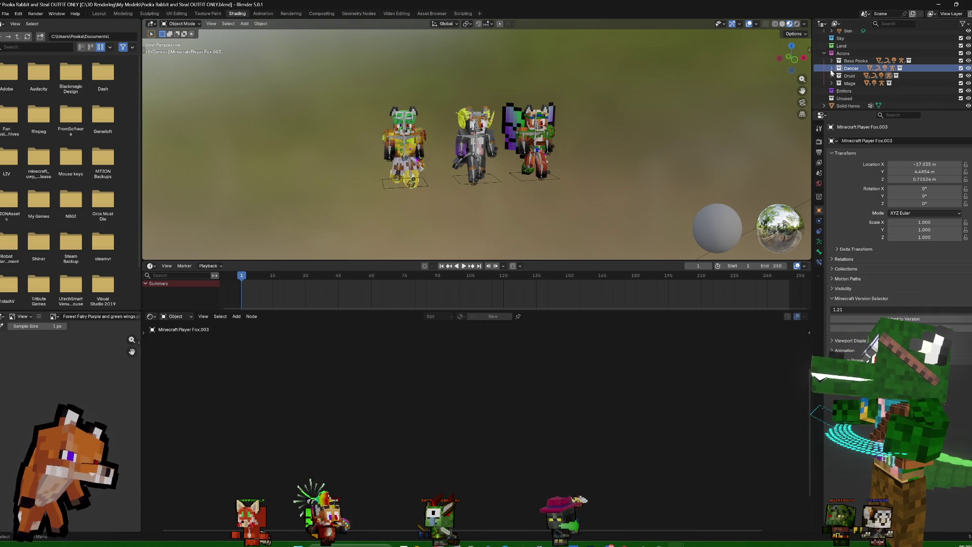
left_click(832, 68)
scroll(844, 76, "down", 2)
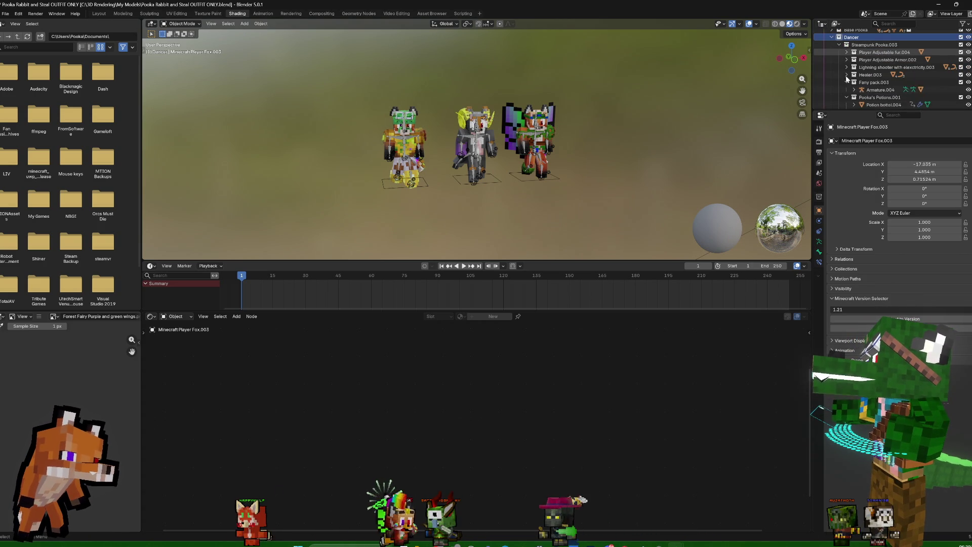
scroll(888, 68, "down", 1)
scroll(889, 69, "down", 1)
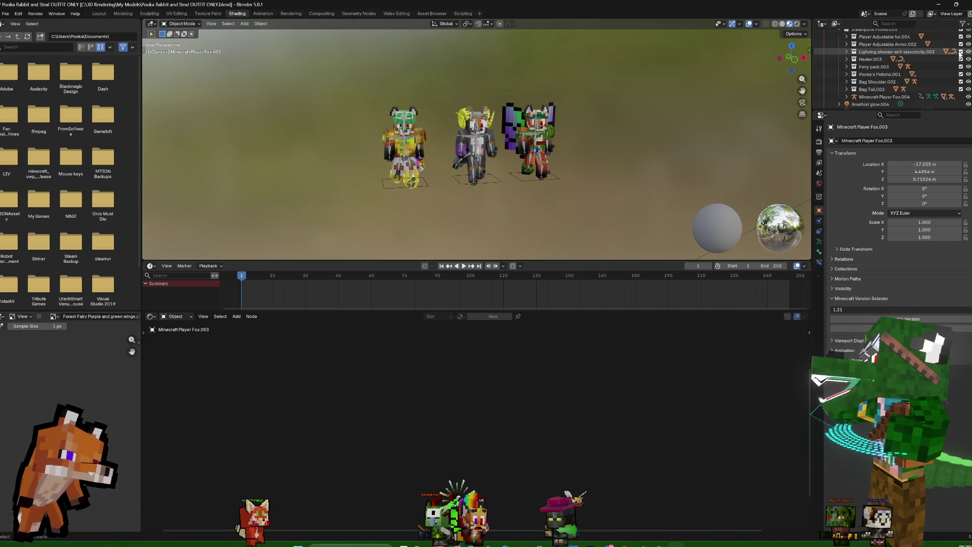
Delete the Lightning shooter with elexctricity.003 collection and its contents via Delete Hierarchy
right_click(881, 46)
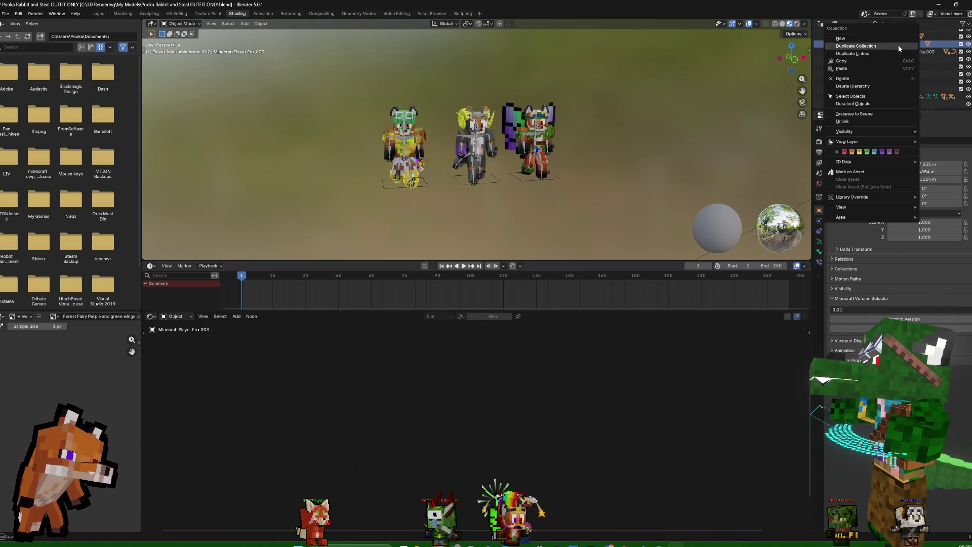
key("Escape")
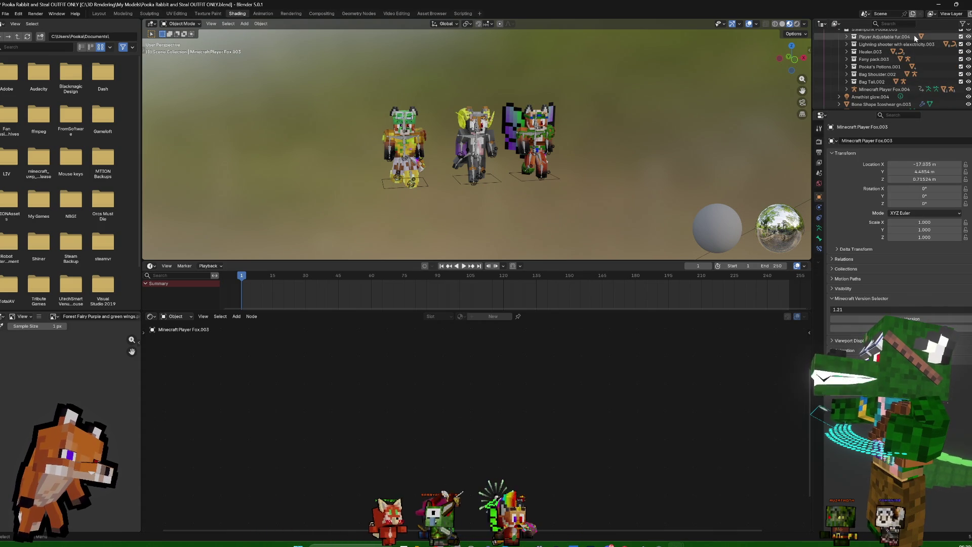
left_click(896, 45)
right_click(895, 45)
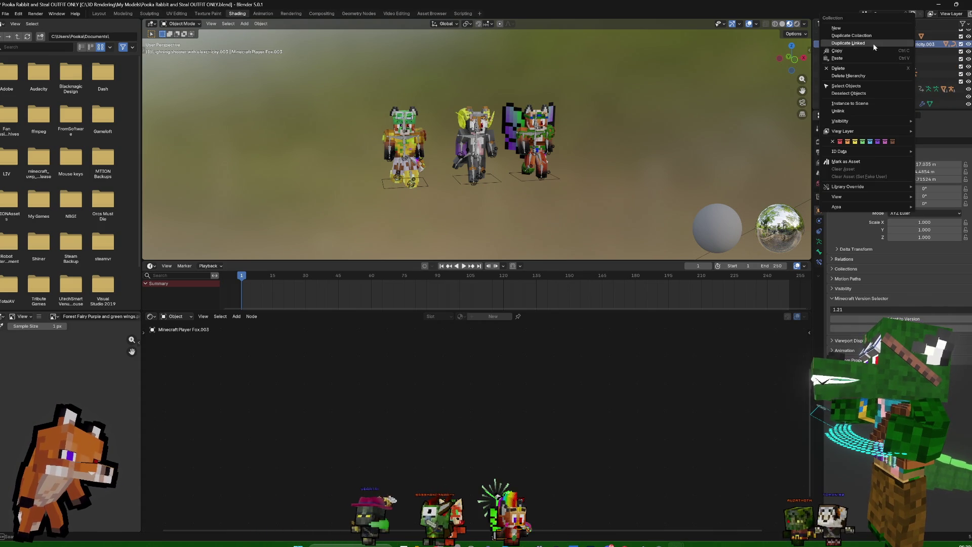
left_click(864, 77)
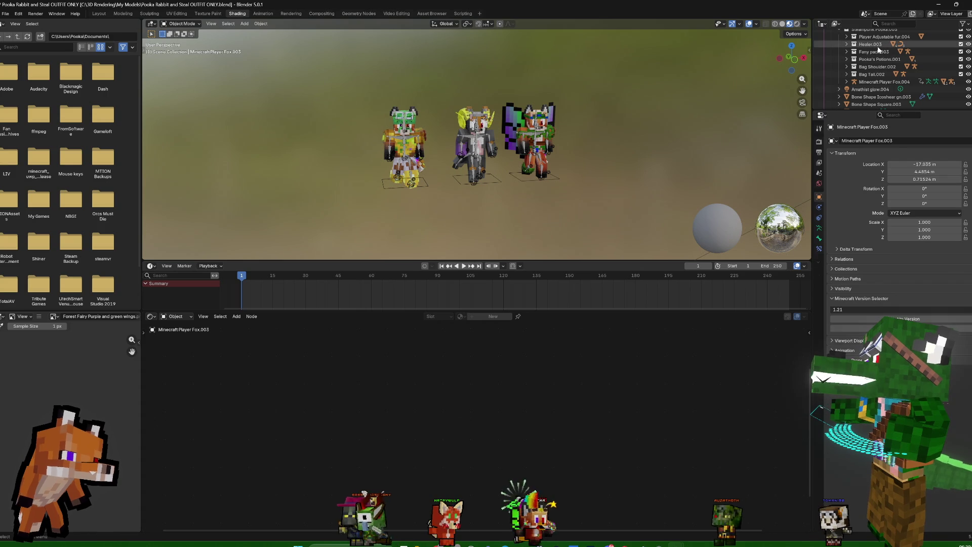
Delete the Healer.003 and Pooka's Potions.001 collections with their contents
right_click(874, 53)
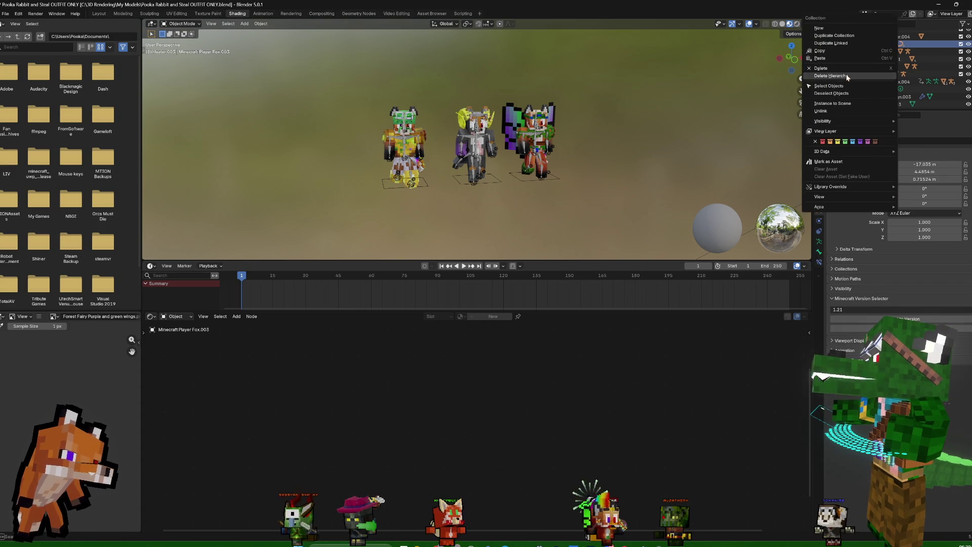
key("Escape")
left_click(869, 45)
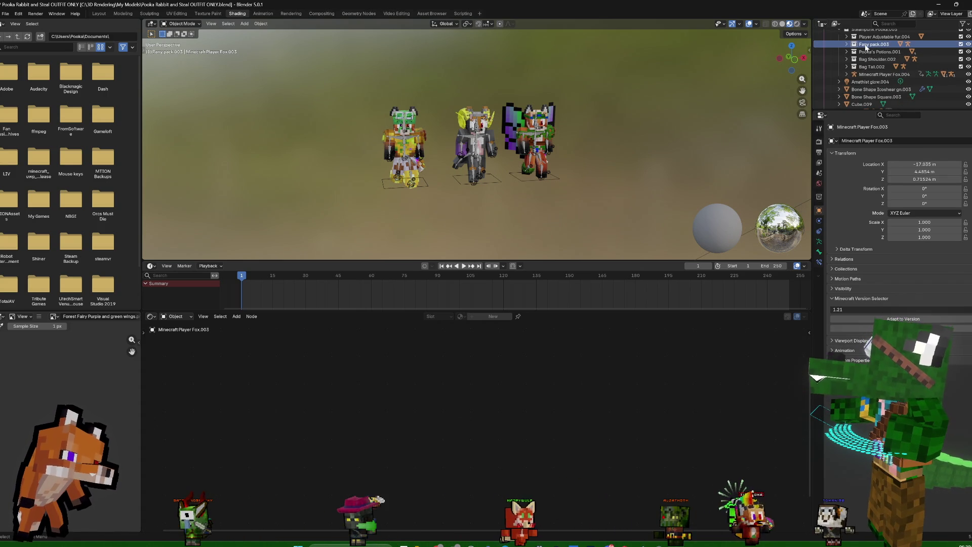
left_click(872, 52)
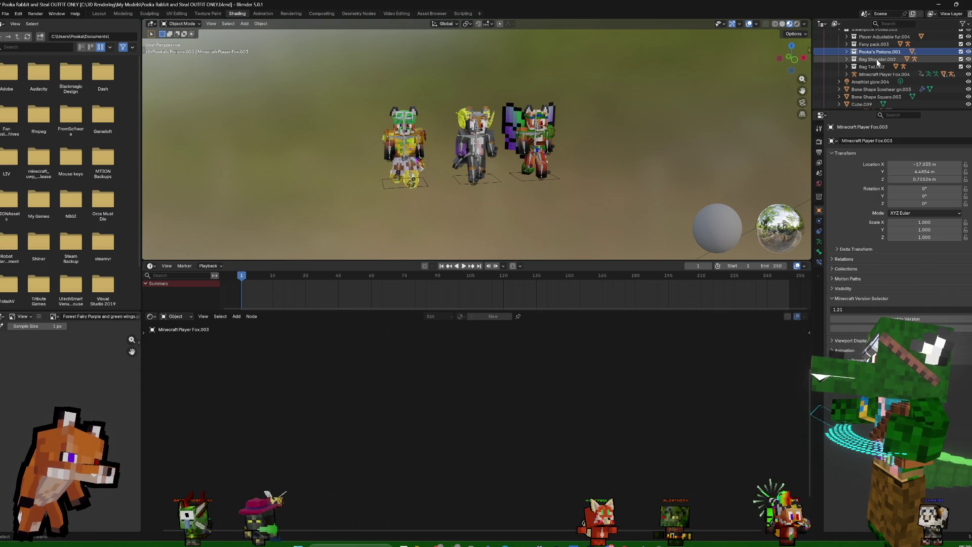
right_click(877, 54)
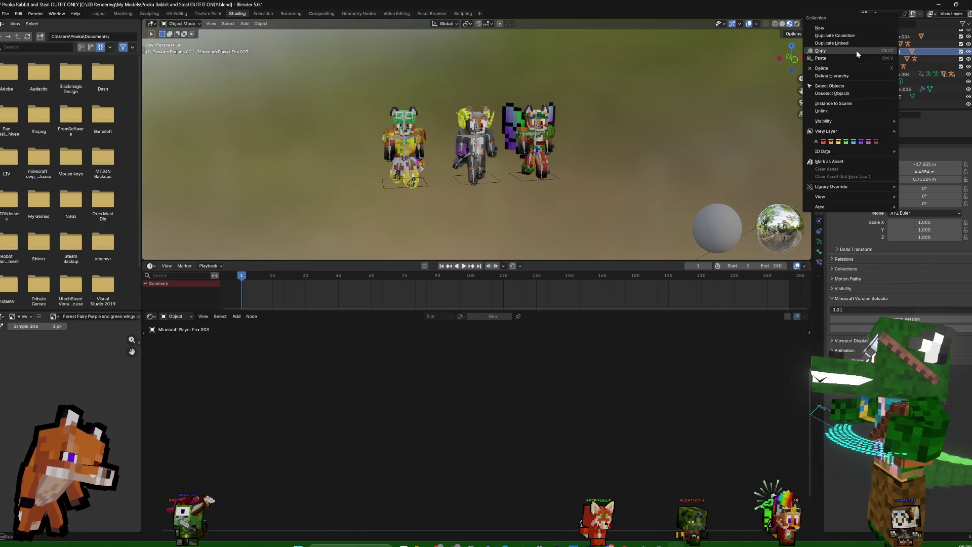
left_click(842, 77)
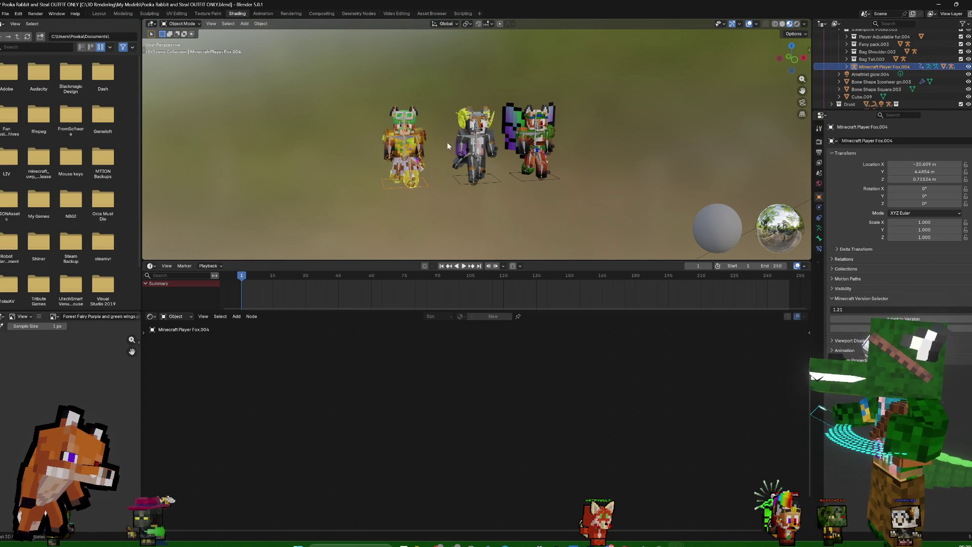
key("t")
Slide the copied fox right along X and delete its extra mesh
left_click(153, 114)
left_click_drag(448, 159, 624, 155)
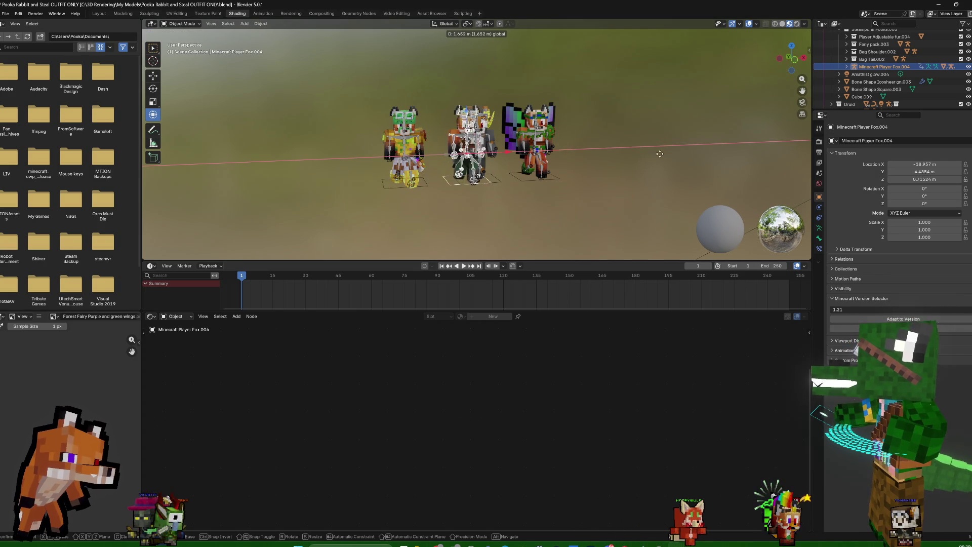
scroll(625, 154, "up", 4)
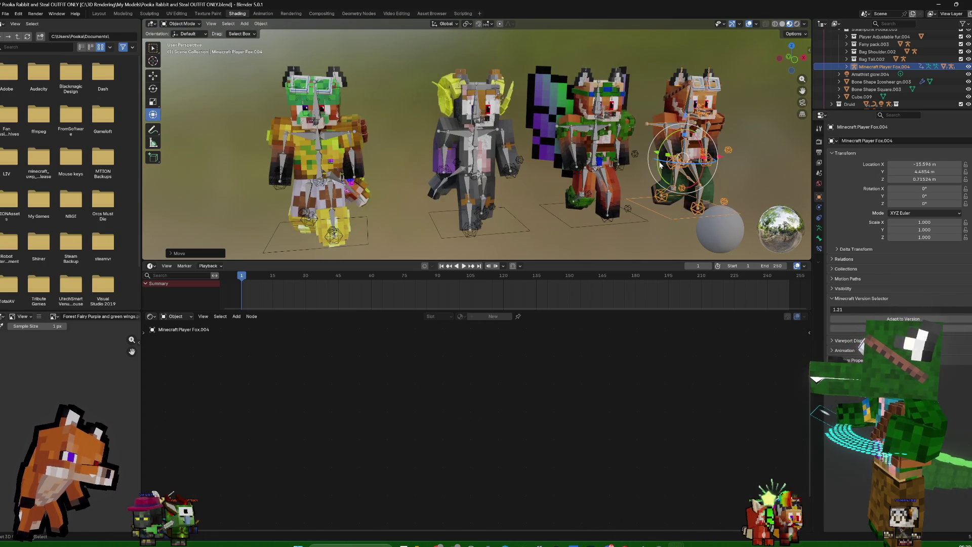
left_click(696, 130)
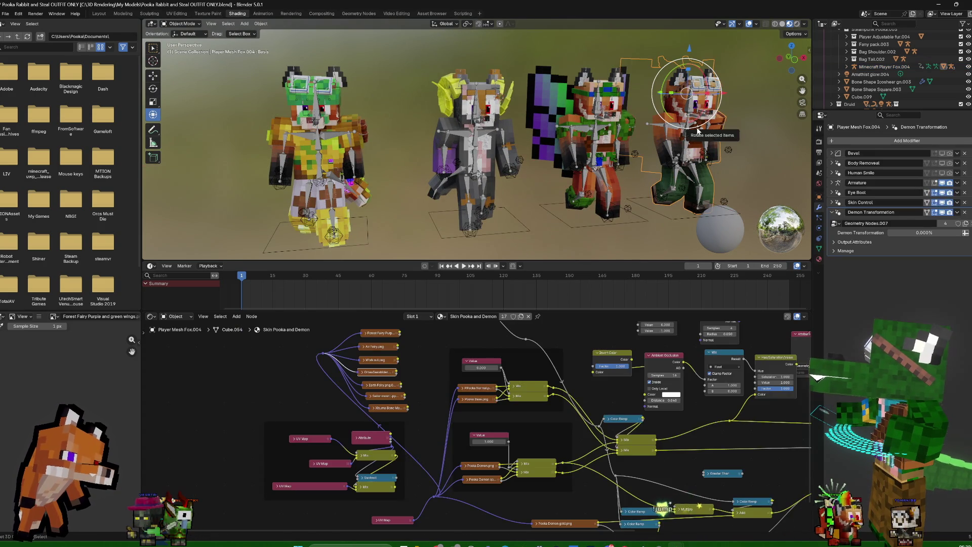
left_click(697, 130)
key("Delete")
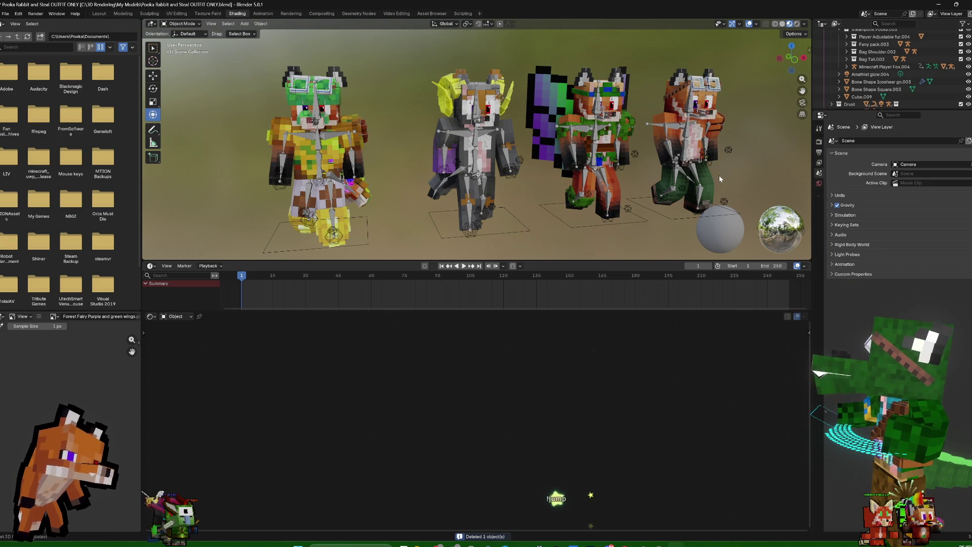
Make the fox body's skin material single-user so it is unique to this copy
left_click(704, 176)
left_click(818, 259)
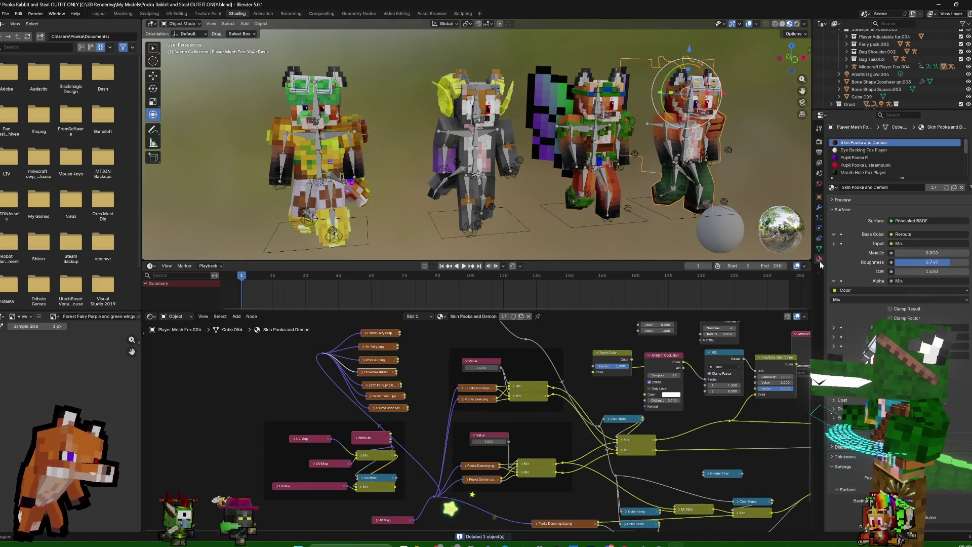
left_click(933, 187)
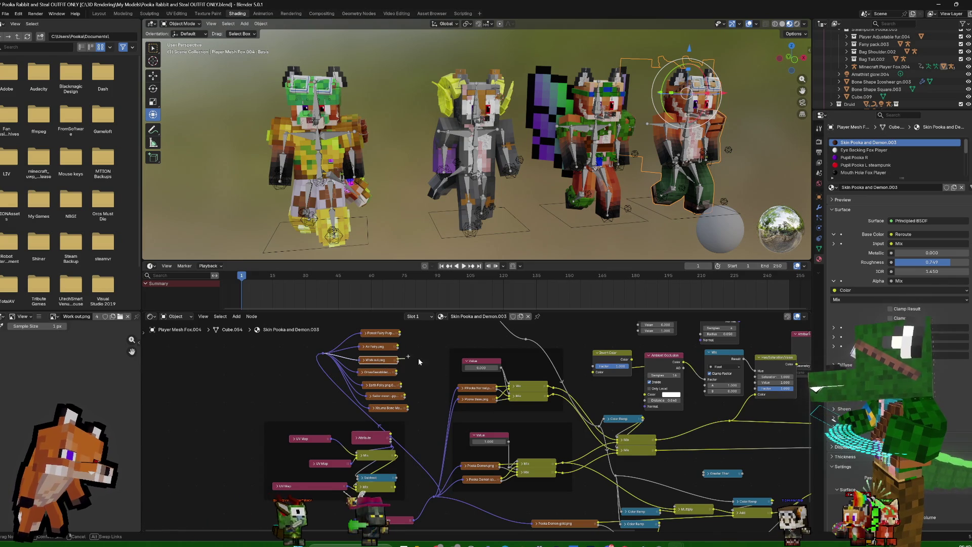
scroll(716, 426, "right", 5)
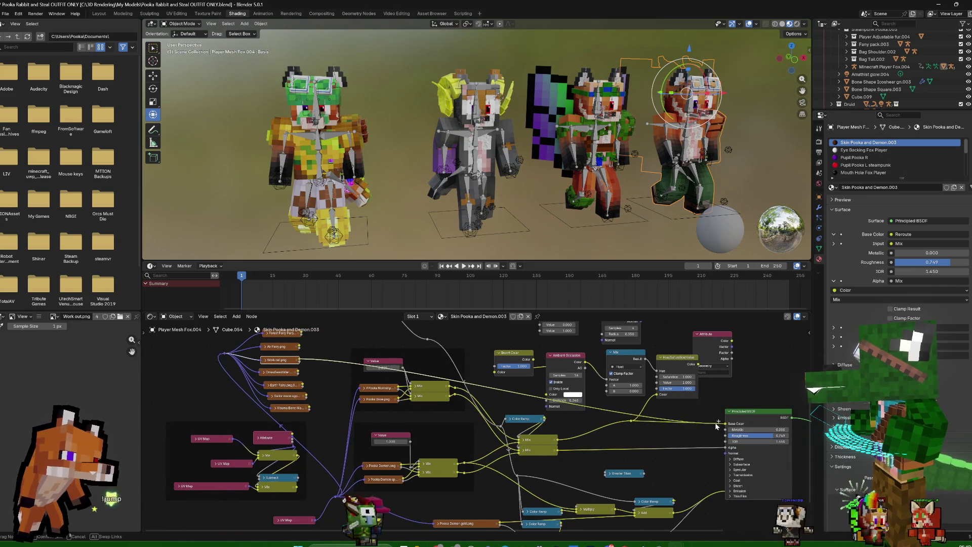
Wire Work out.png into the material's Base Color and Alpha inputs
left_click_drag(725, 424, 359, 393)
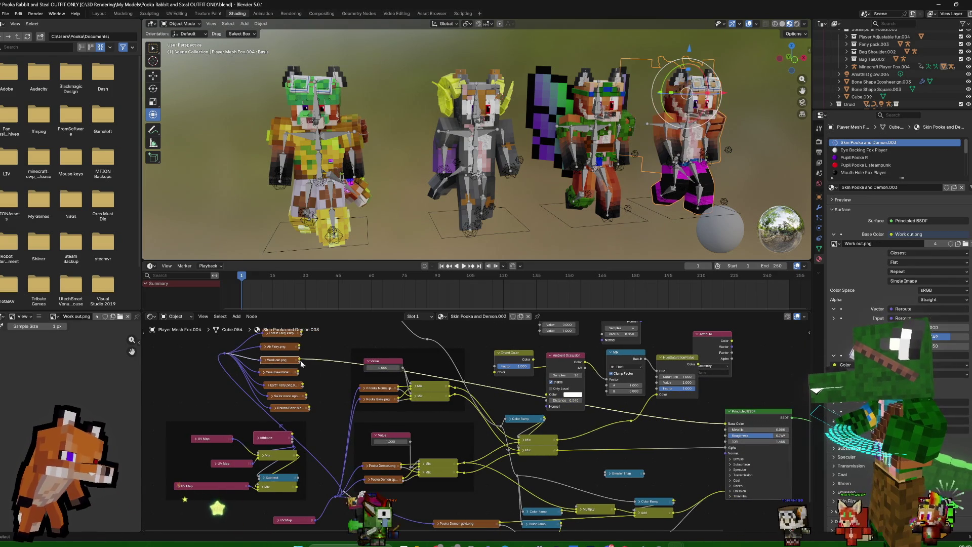
left_click_drag(301, 360, 638, 460)
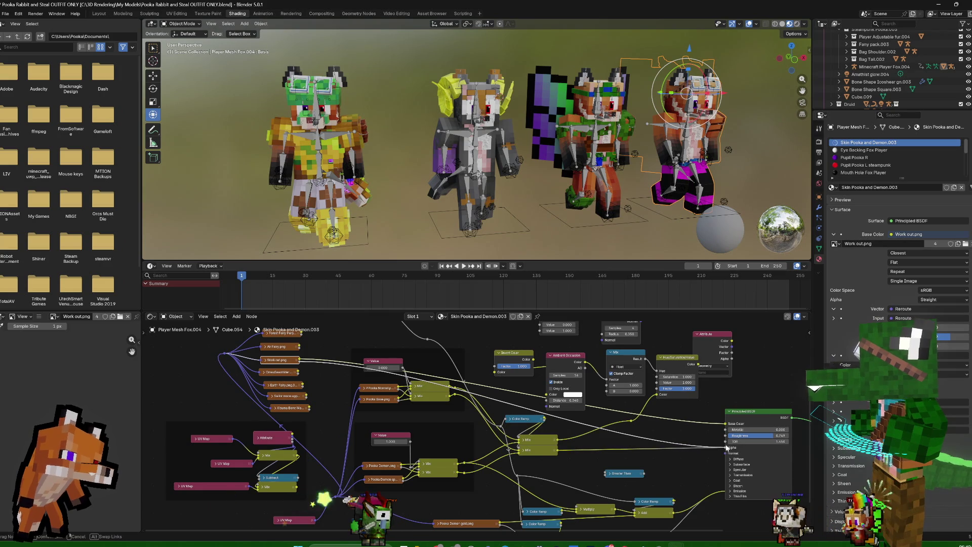
left_click_drag(727, 448, 727, 447)
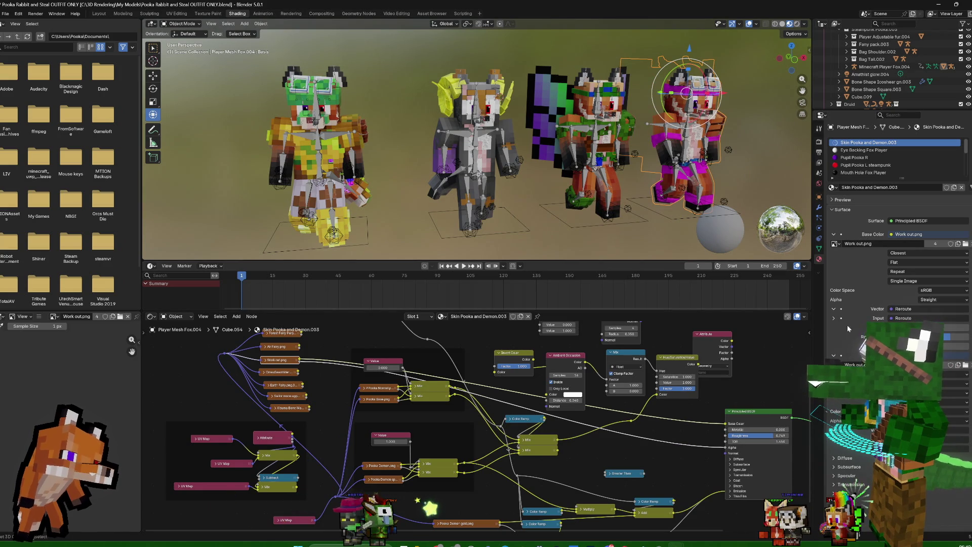
left_click(819, 207)
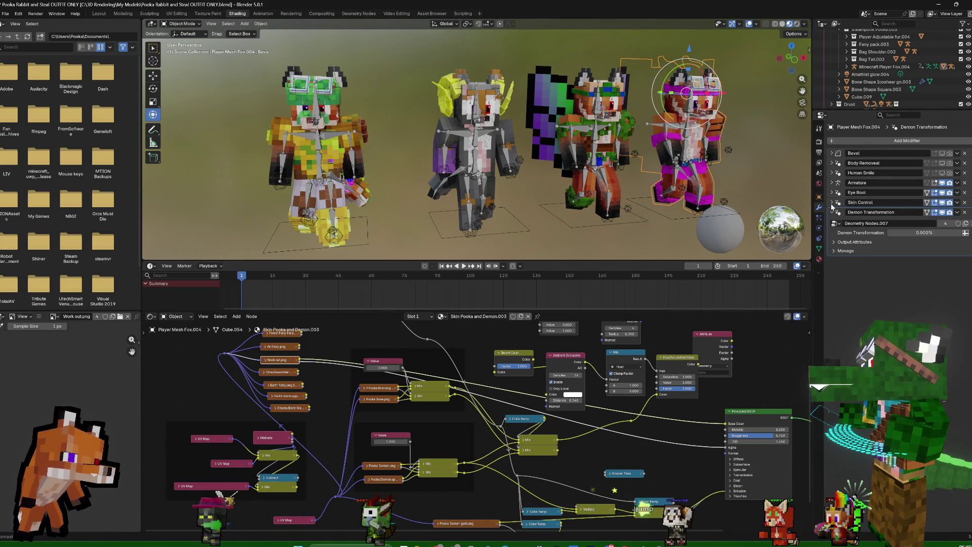
Pick Work out.png as the Skin Control skin reference image, dismissing the file browser unused
left_click(832, 202)
left_click(893, 232)
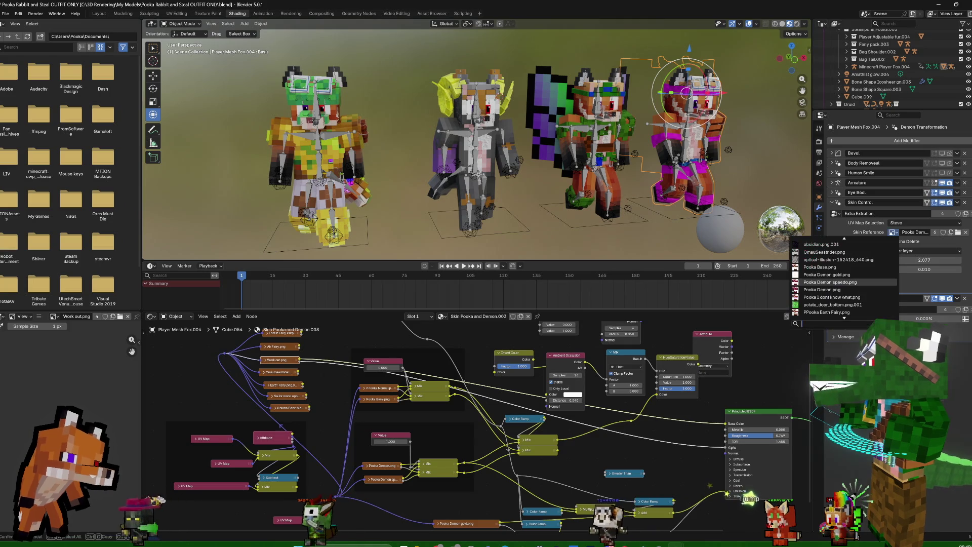
type("work")
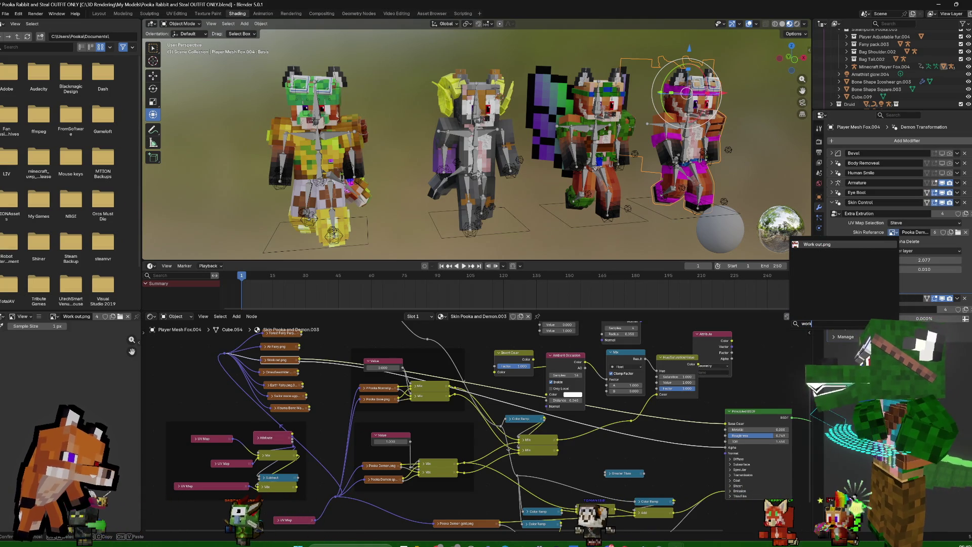
left_click(836, 245)
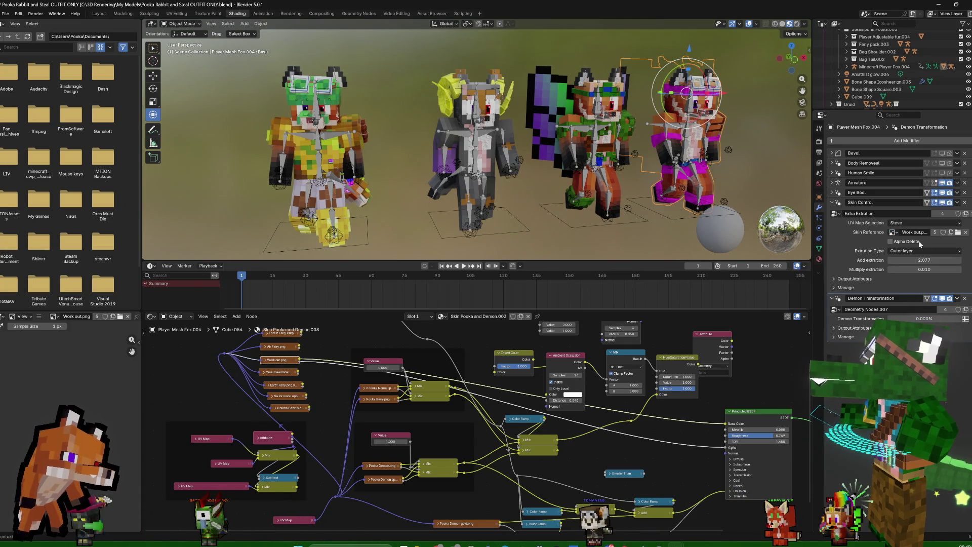
left_click(957, 233)
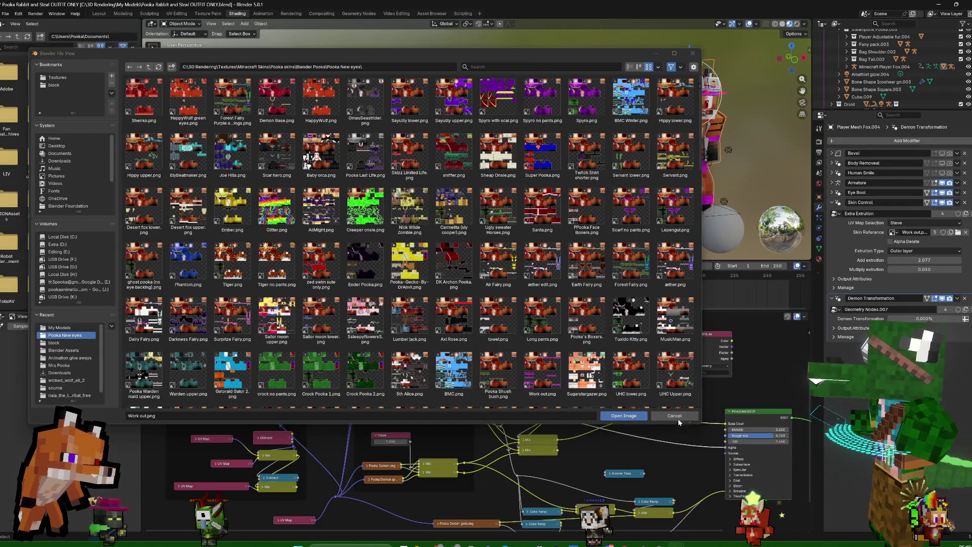
key("Escape")
mouse_move(788, 175)
middle_mouse_down()
mouse_move(750, 182)
mouse_move(763, 189)
mouse_move(691, 124)
middle_mouse_up()
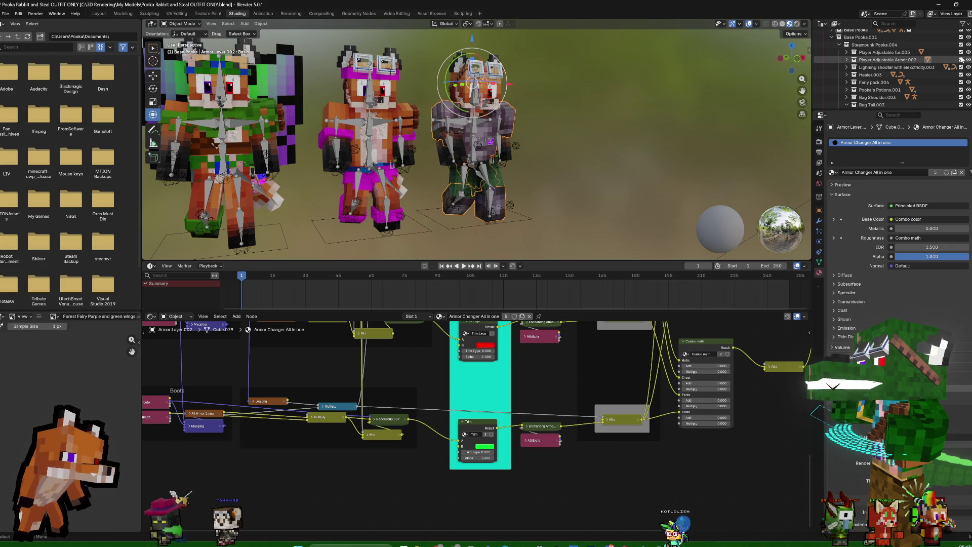
Wire Spy Tux.png's Color to Base Color and its Alpha to the Principled BSDF Alpha on the rightmost fox
left_click(691, 124)
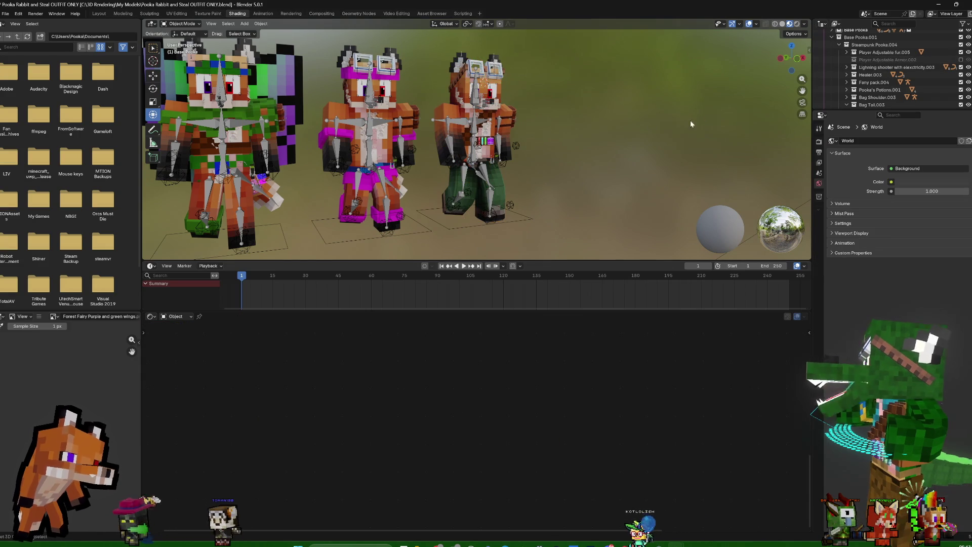
left_click(507, 112)
middle_click_drag(468, 300, 349, 340)
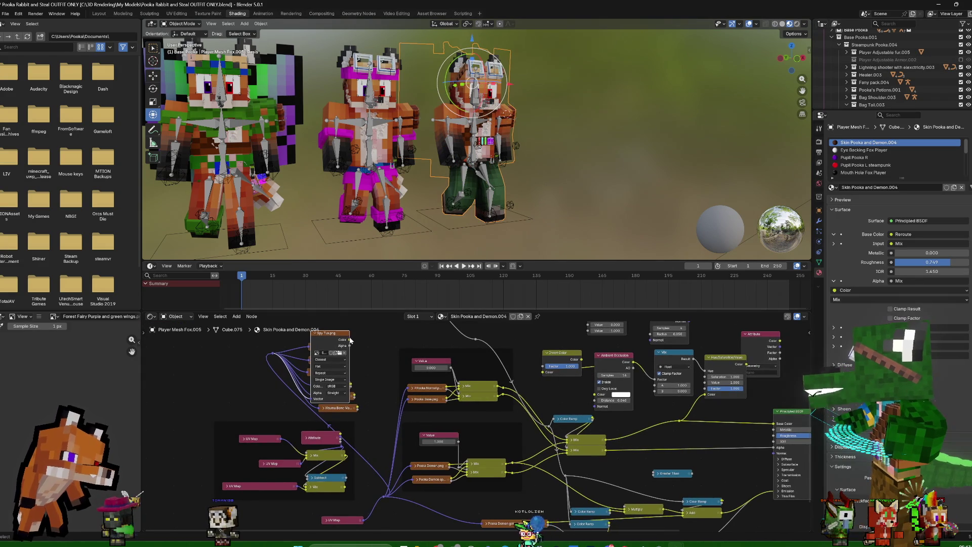
left_click_drag(772, 428, 774, 424)
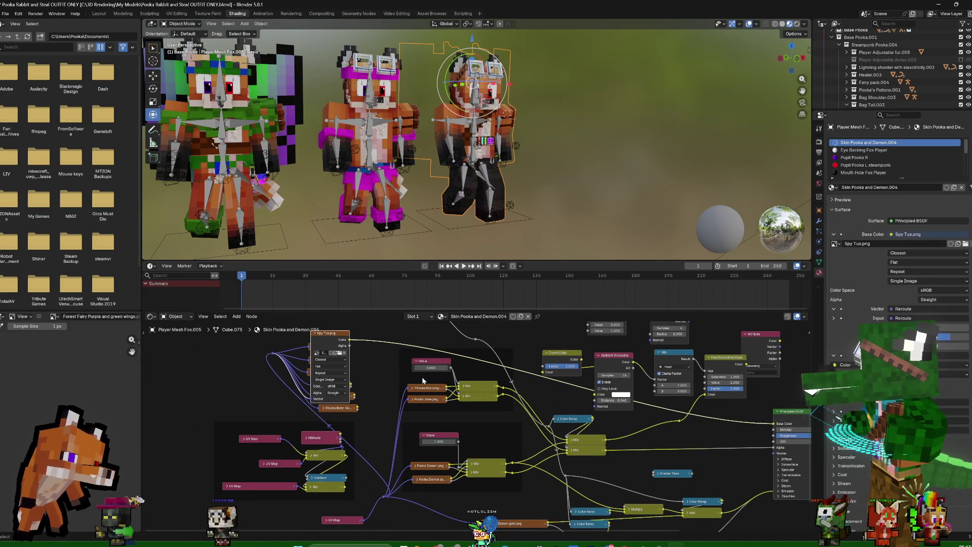
left_click_drag(711, 422, 764, 447)
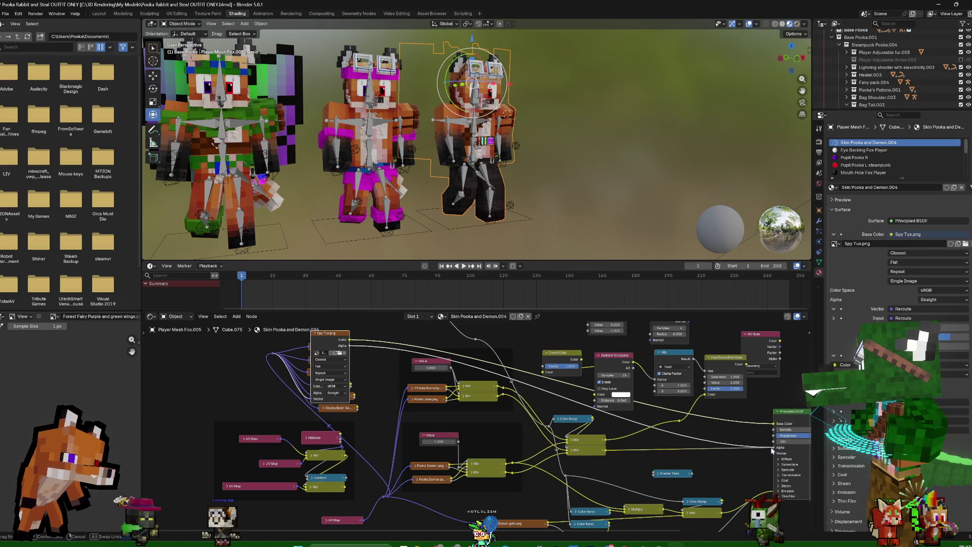
mouse_move(549, 221)
middle_mouse_down()
mouse_move(484, 227)
mouse_move(568, 218)
middle_mouse_up()
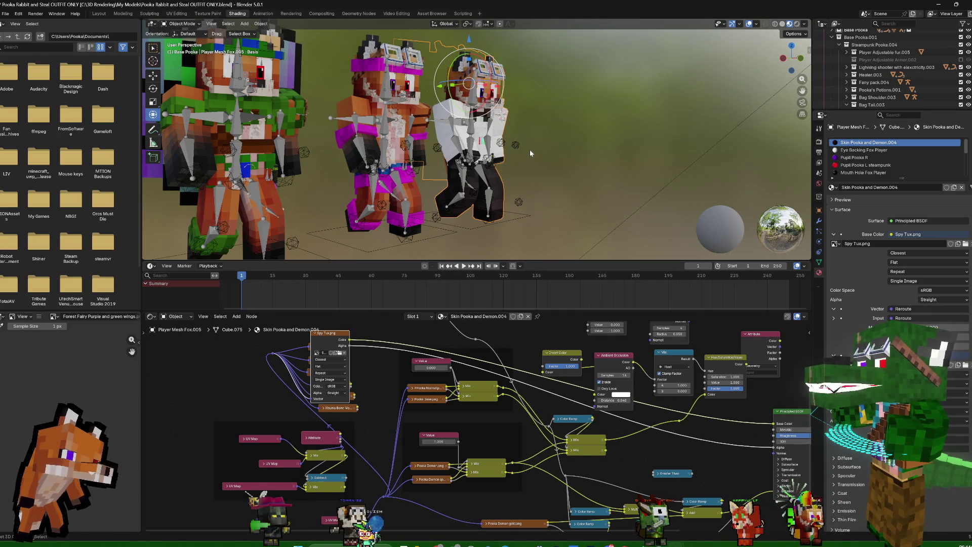
scroll(563, 210, "down", 2)
scroll(561, 212, "down", 3)
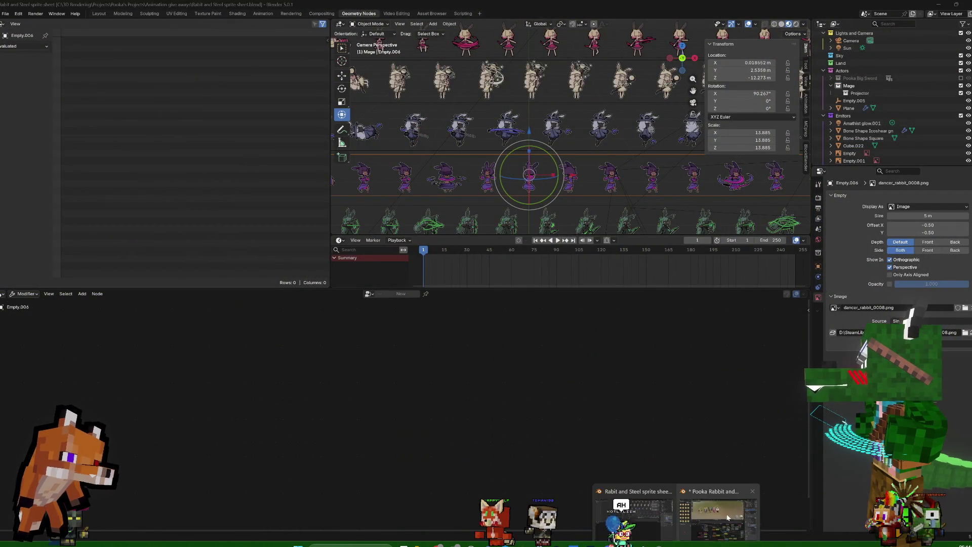
mouse_move(693, 544)
left_click(728, 515)
middle_click_drag(629, 134, 663, 129)
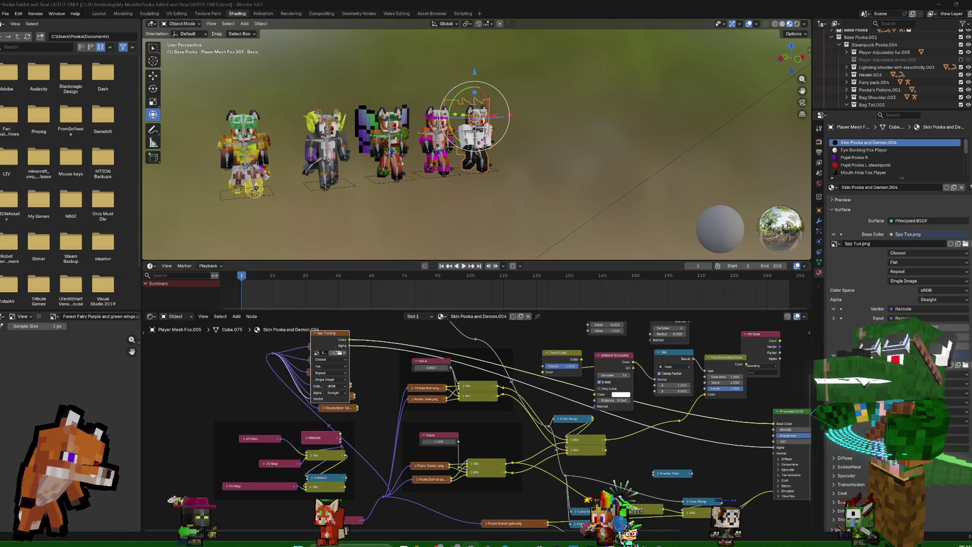
scroll(581, 181, "up", 3)
scroll(581, 179, "up", 2)
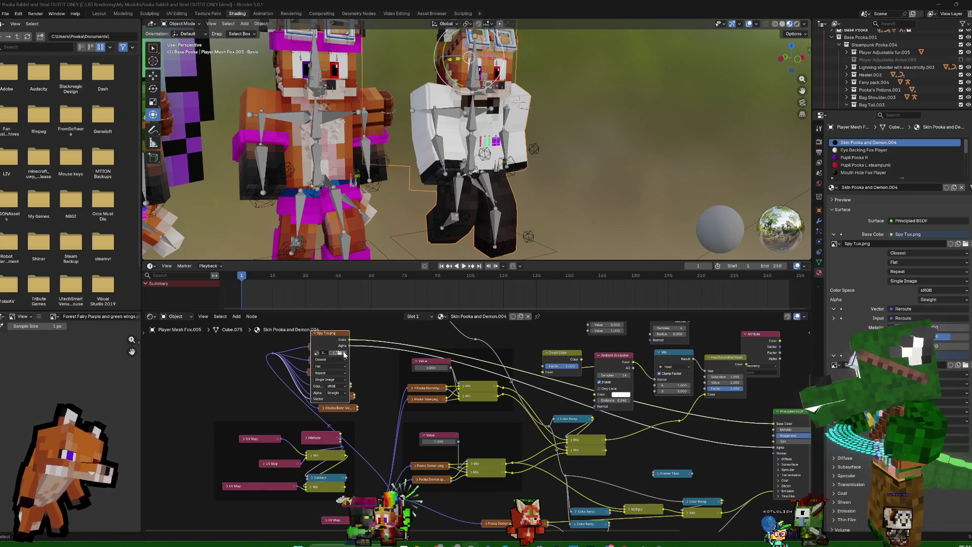
Load PPooka Mumbo Evil.png into the fox's Image Texture node and inspect the new skin
left_click(341, 355)
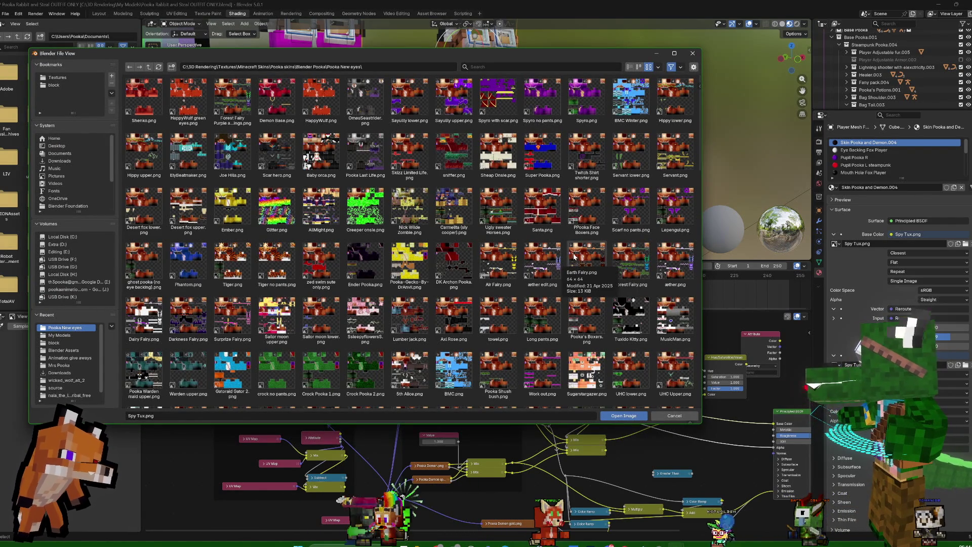
scroll(461, 263, "down", 2)
scroll(461, 263, "down", 2)
scroll(461, 263, "down", 2)
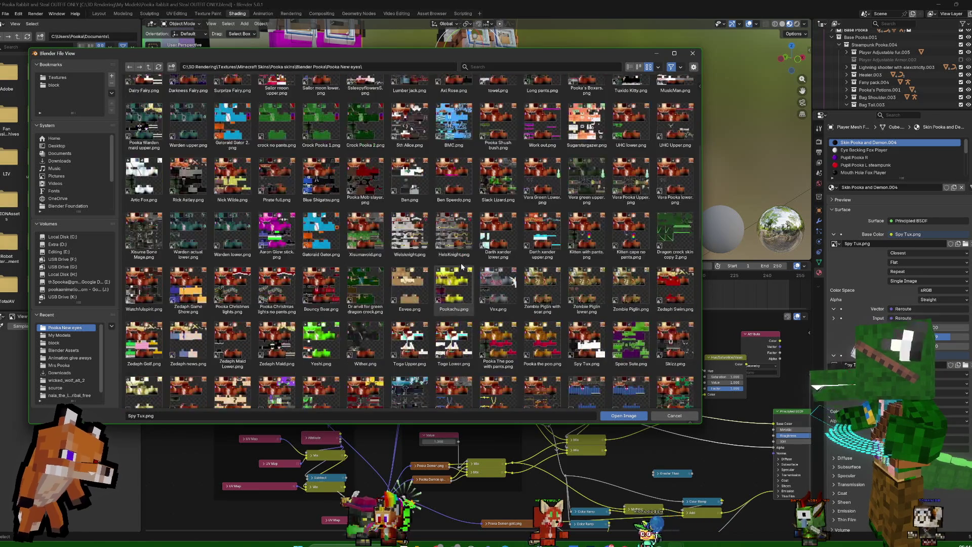
scroll(461, 263, "down", 1)
scroll(461, 268, "down", 1)
scroll(461, 268, "down", 1)
scroll(463, 268, "down", 1)
scroll(466, 269, "down", 1)
scroll(465, 269, "down", 1)
scroll(466, 269, "down", 1)
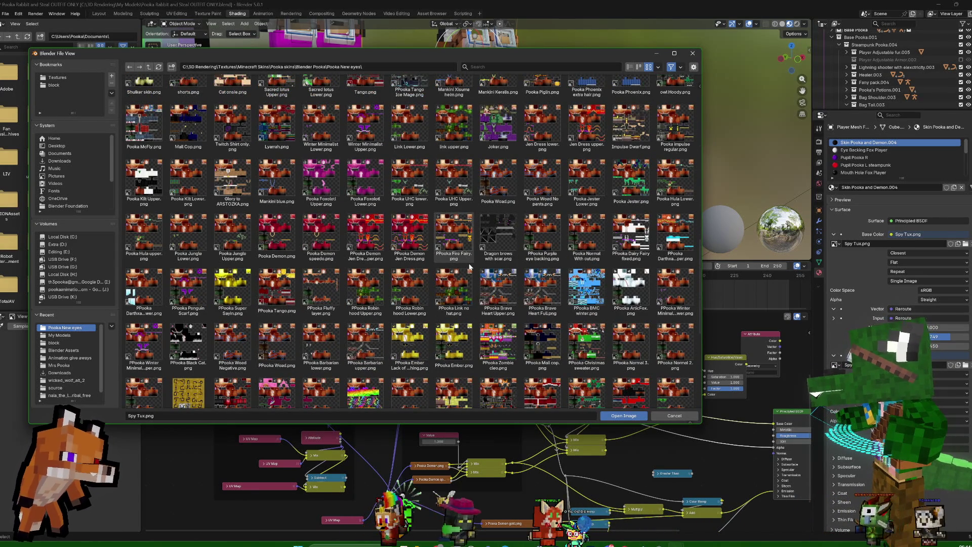
scroll(469, 266, "down", 2)
scroll(469, 266, "down", 1)
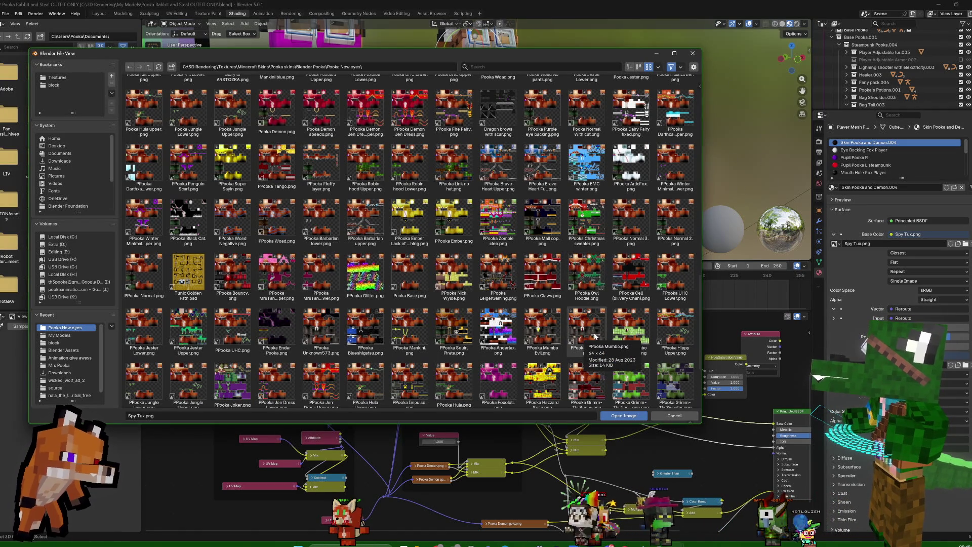
double_click(551, 332)
mouse_move(636, 106)
middle_mouse_down()
mouse_move(593, 101)
mouse_move(690, 113)
mouse_move(609, 242)
middle_mouse_up()
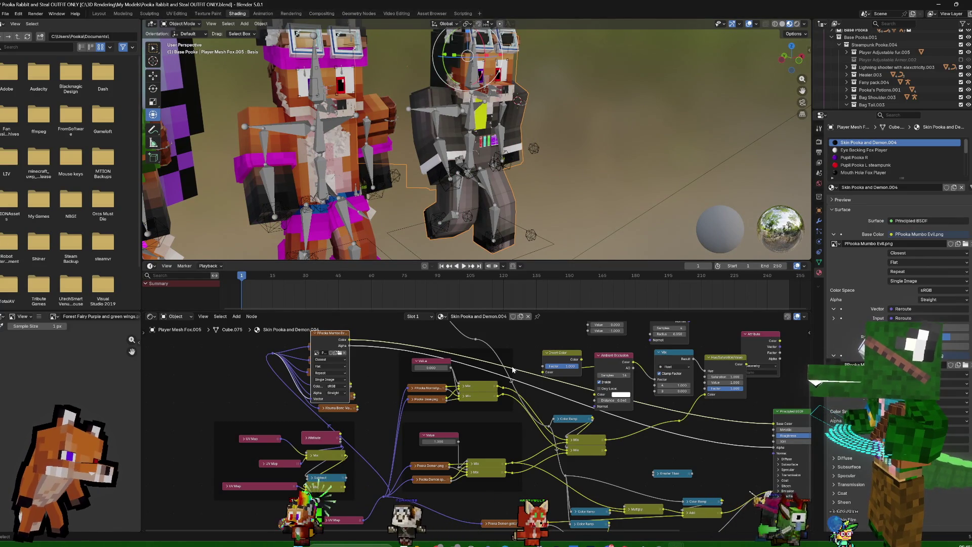
Search the skin texture browser for 'mum', then cancel without choosing a file
left_click(340, 352)
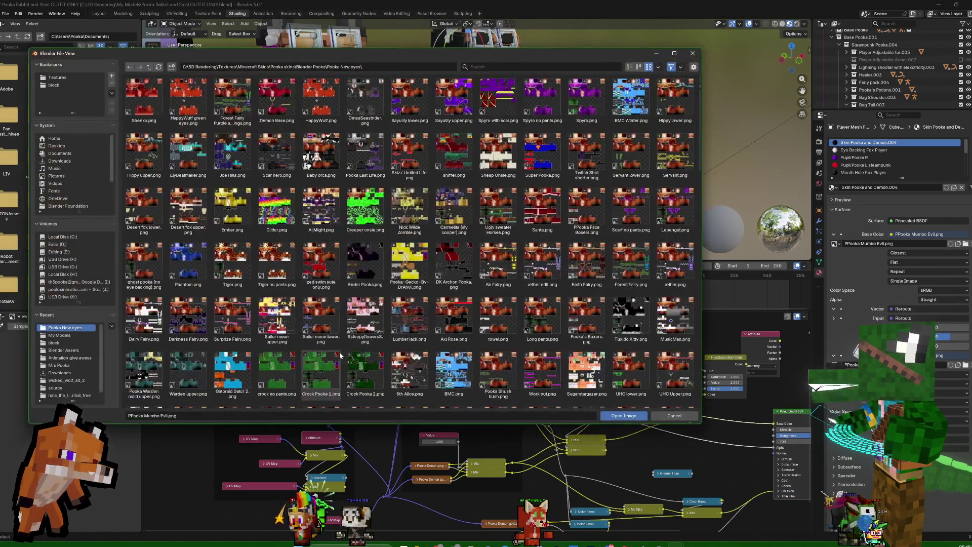
scroll(619, 118, "down", 5)
scroll(619, 118, "down", 5)
scroll(619, 118, "down", 5)
left_click(531, 66)
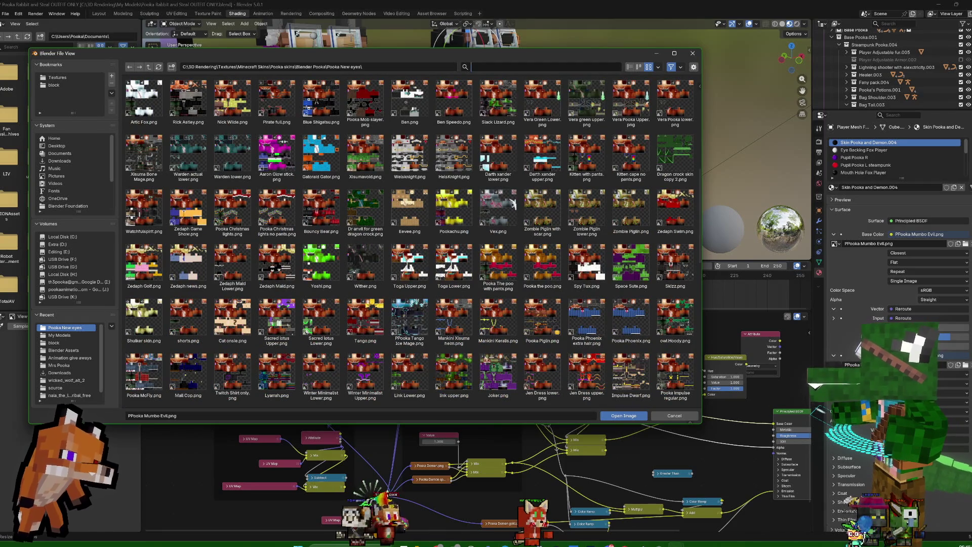
type("mum")
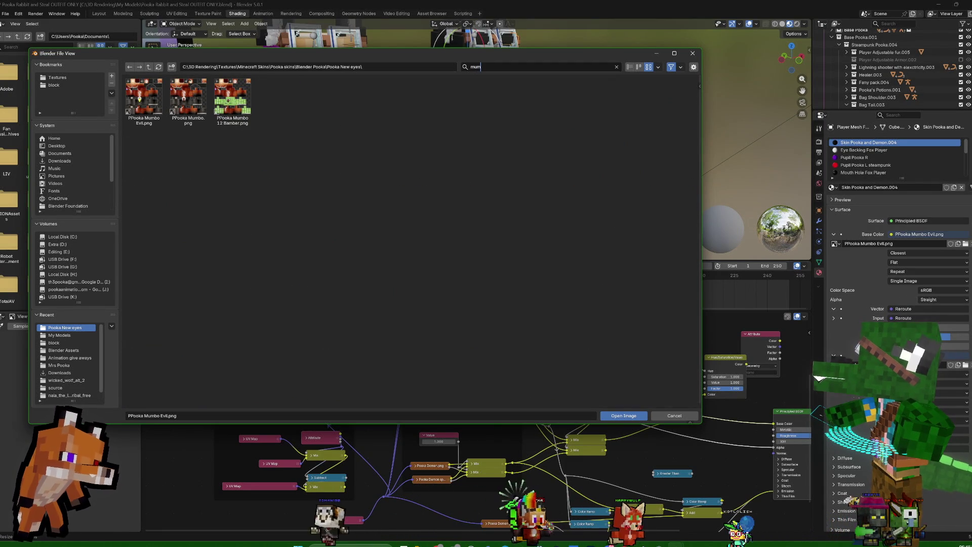
left_click(674, 415)
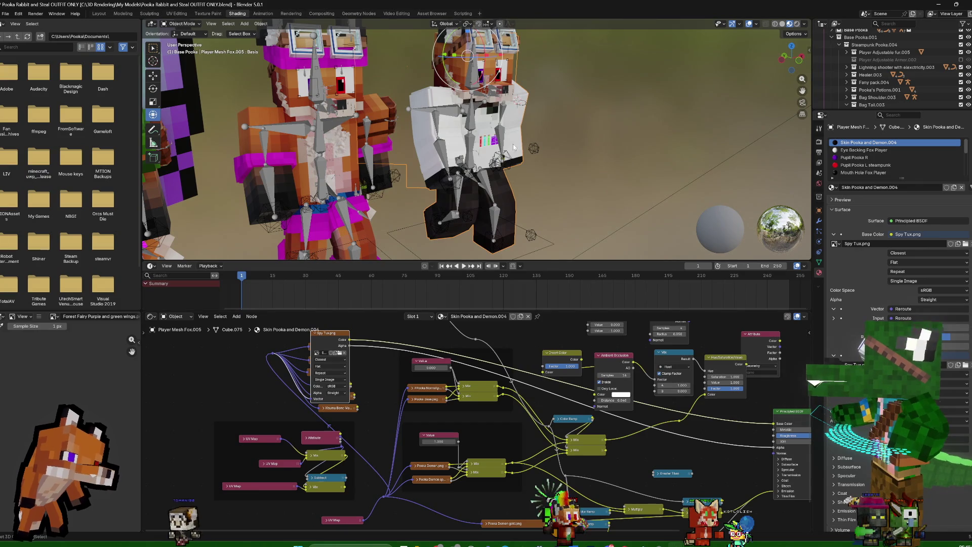
Set the Spy Tux fox's Skin Control Extrusion Type from Outer layer to None and check the flattened skin
mouse_move(637, 170)
middle_mouse_down()
mouse_move(583, 169)
mouse_move(600, 154)
mouse_move(577, 158)
mouse_move(635, 162)
mouse_move(628, 144)
mouse_move(534, 119)
middle_mouse_up()
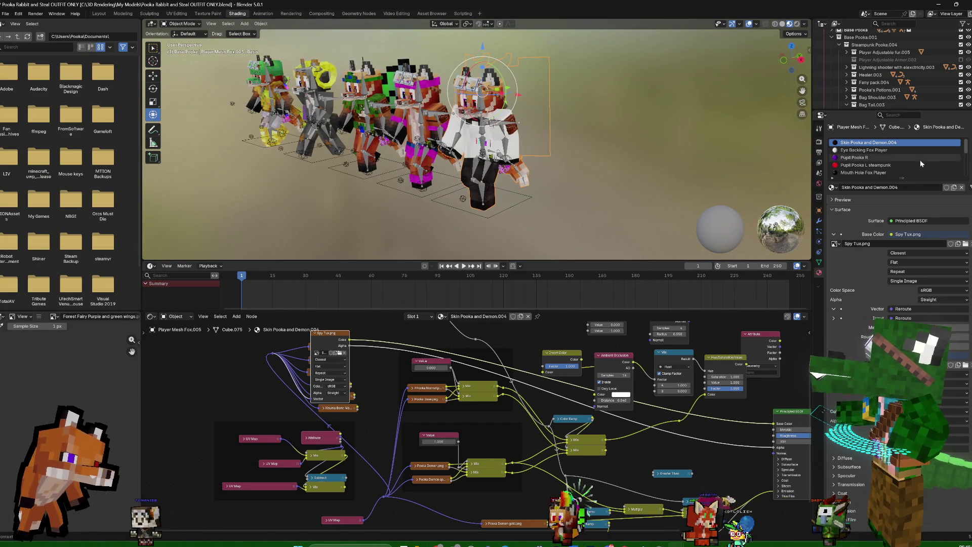
mouse_move(631, 149)
middle_mouse_down()
mouse_move(615, 126)
mouse_move(571, 137)
mouse_move(667, 139)
middle_mouse_up()
scroll(642, 137, "up", 3)
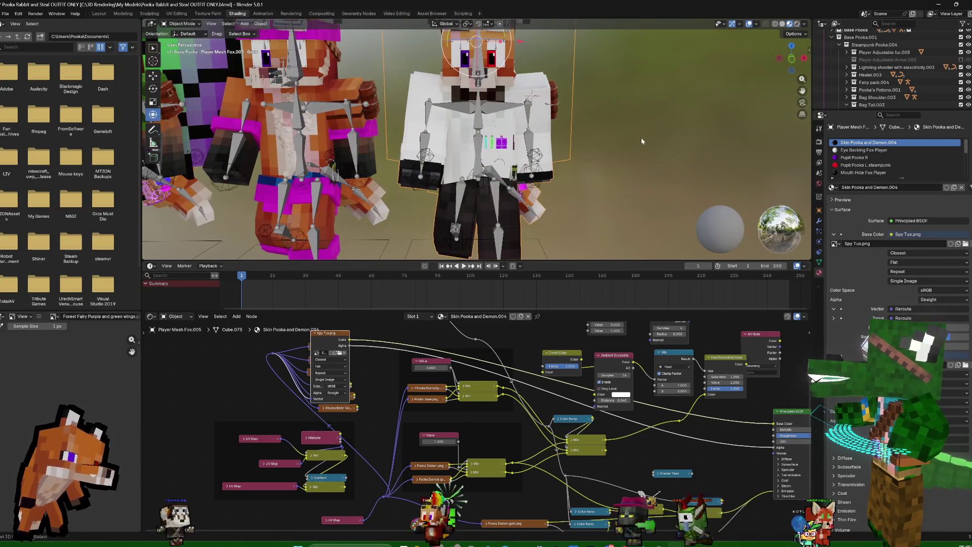
left_click(818, 220)
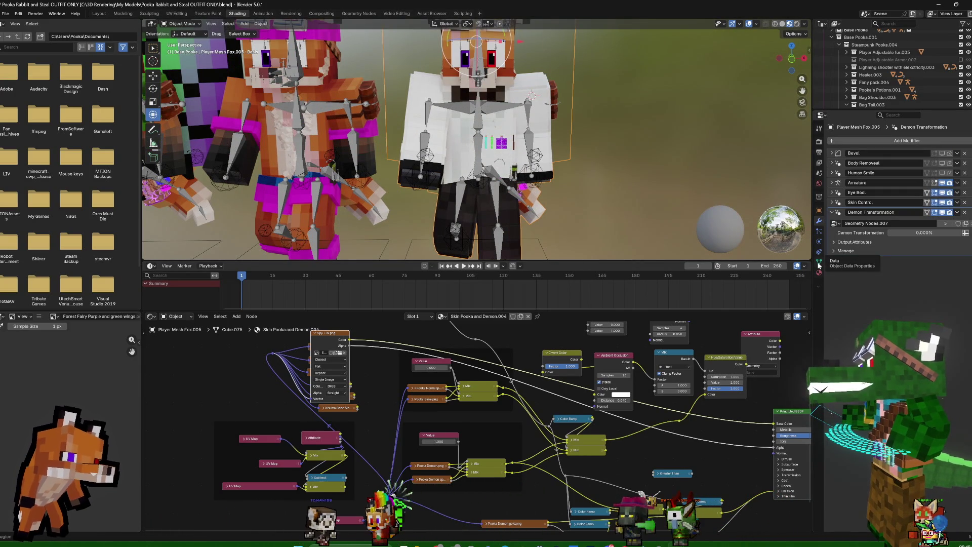
left_click(836, 202)
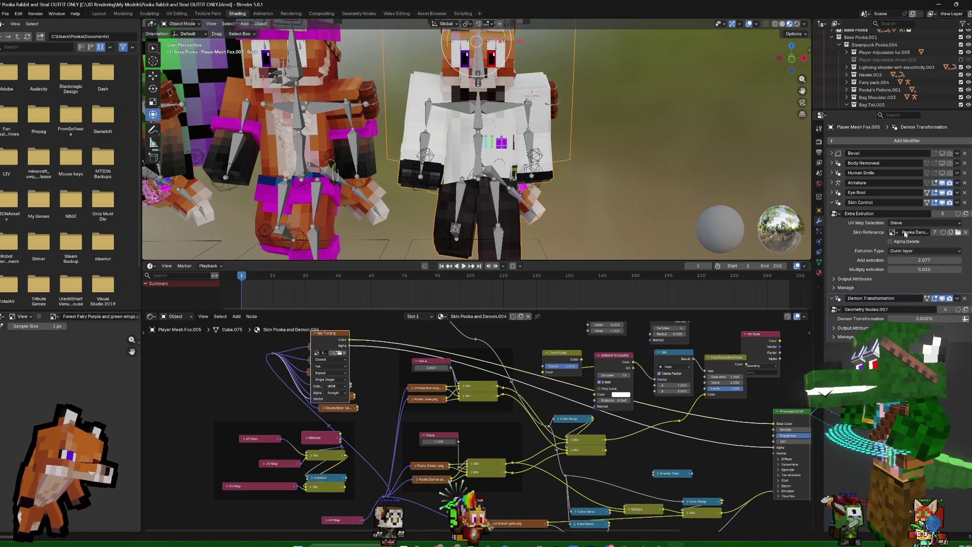
left_click(911, 259)
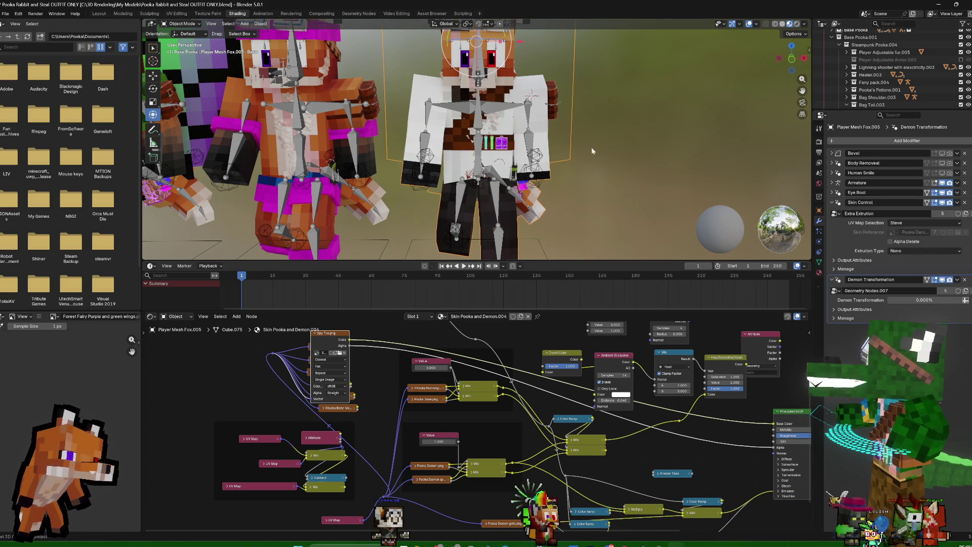
mouse_move(630, 153)
middle_mouse_down()
mouse_move(592, 156)
mouse_move(663, 156)
mouse_move(559, 119)
middle_mouse_up()
scroll(593, 156, "down", 3)
scroll(662, 155, "up", 5)
scroll(662, 156, "down", 3)
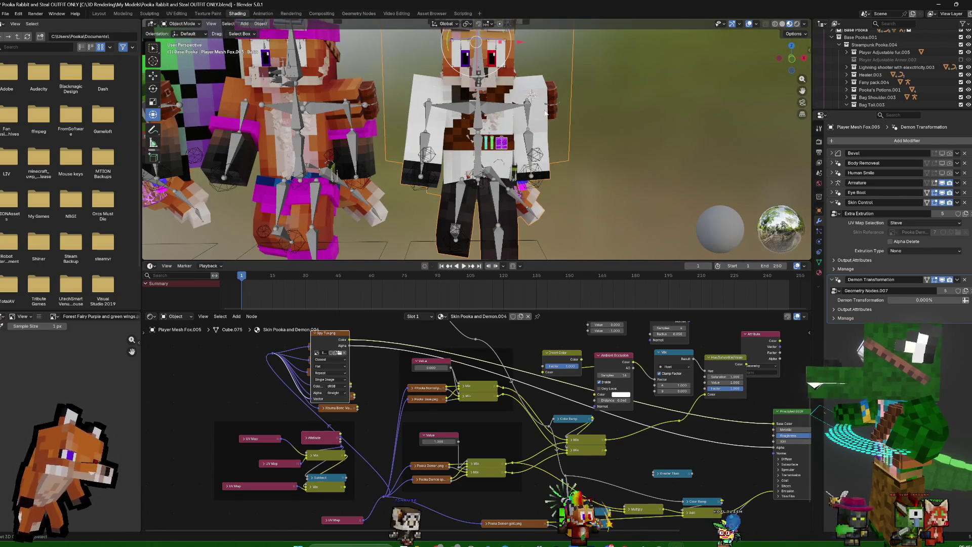
scroll(679, 148, "down", 3)
mouse_move(679, 149)
middle_mouse_down()
mouse_move(696, 151)
mouse_move(658, 152)
middle_mouse_up()
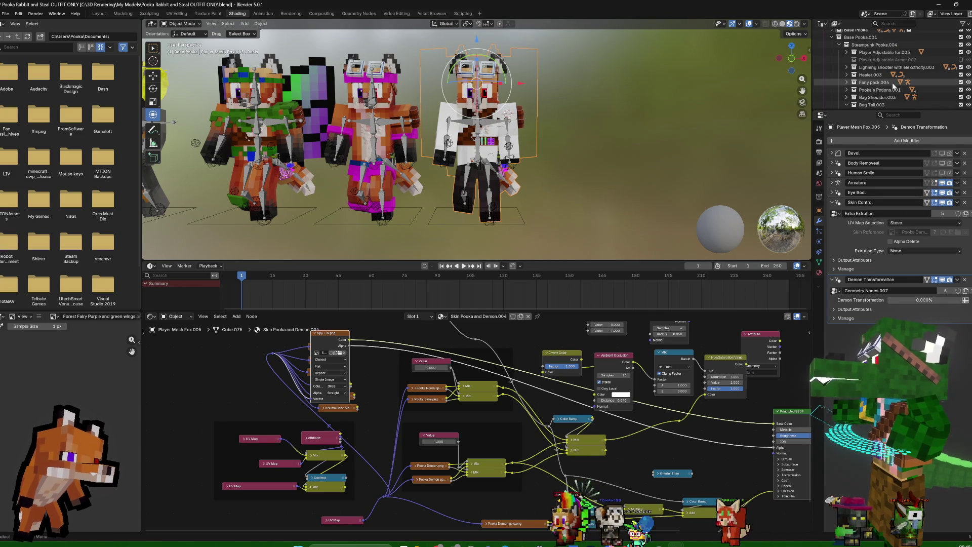
scroll(896, 94, "down", 2)
scroll(892, 84, "down", 2)
scroll(881, 66, "down", 2)
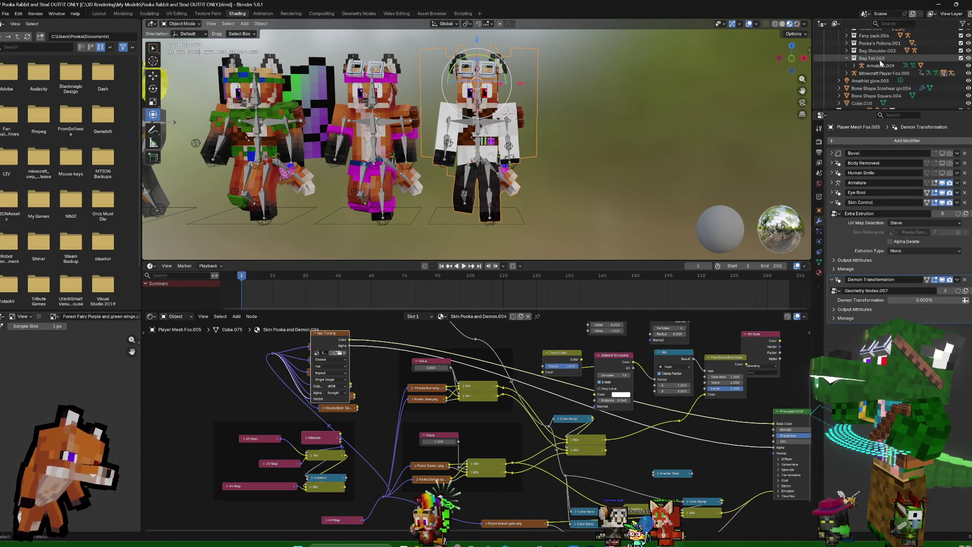
scroll(880, 68, "up", 2)
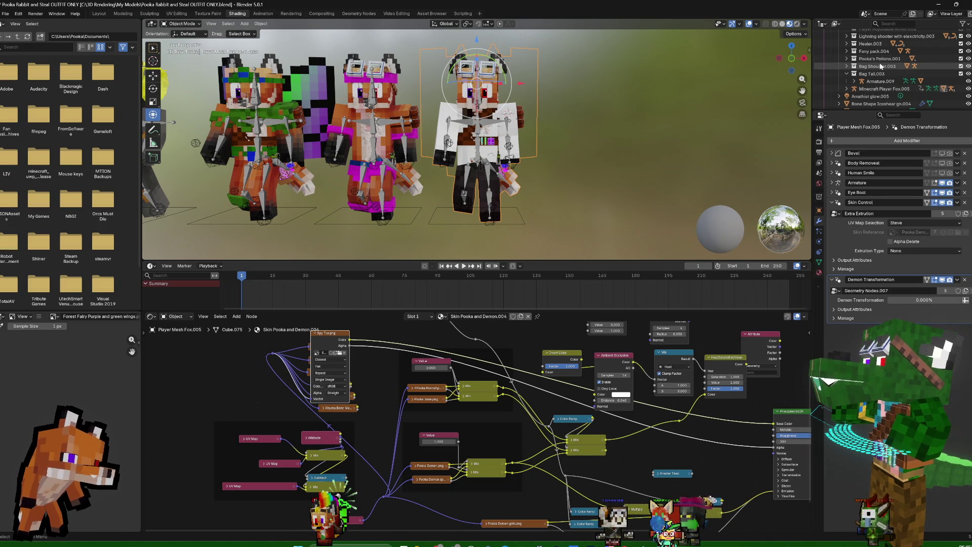
scroll(881, 66, "up", 4)
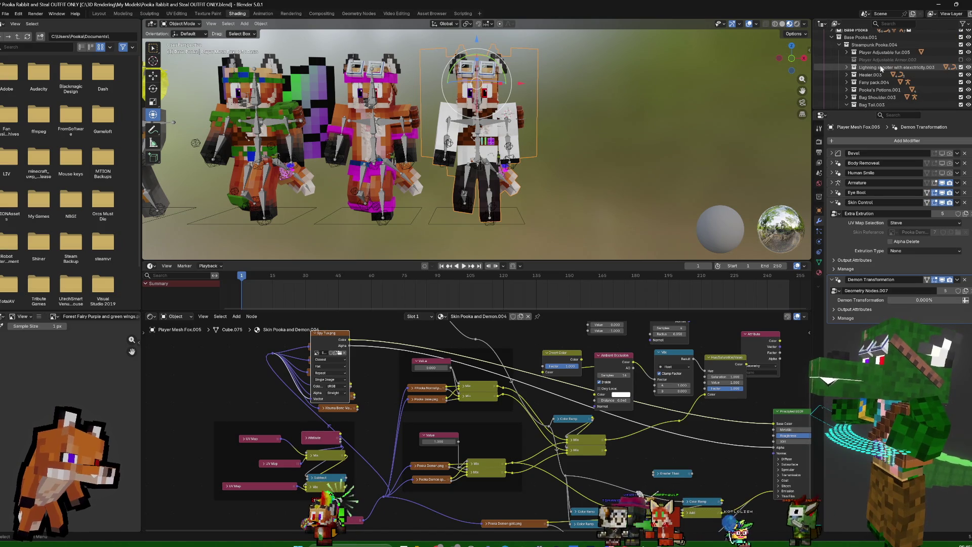
scroll(875, 90, "down", 2)
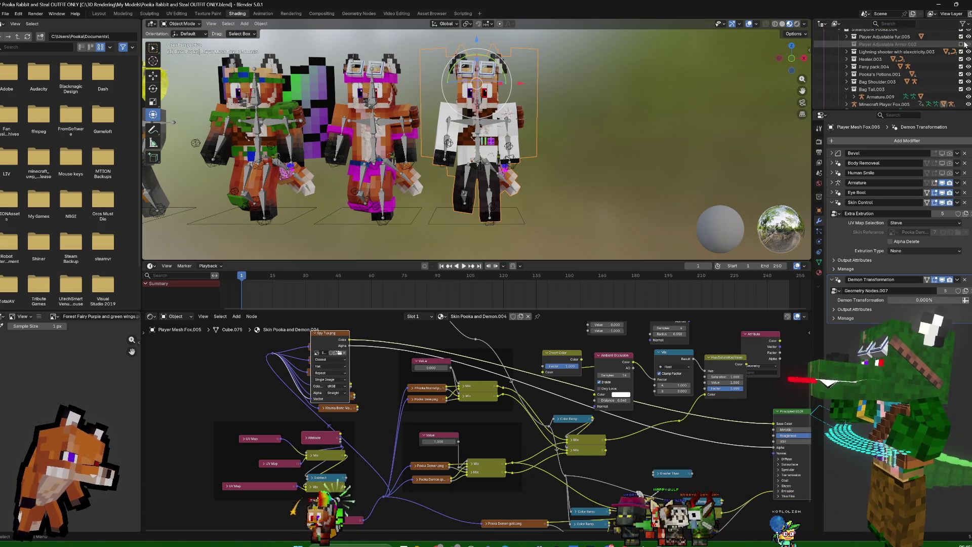
Delete the Player Adjustable Armor.002 collection from the Outliner
right_click(936, 44)
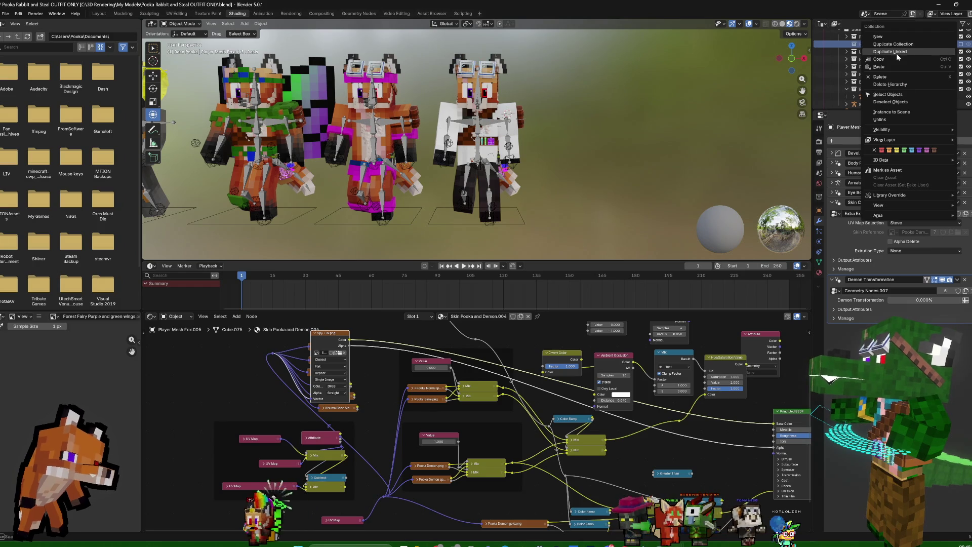
left_click(879, 76)
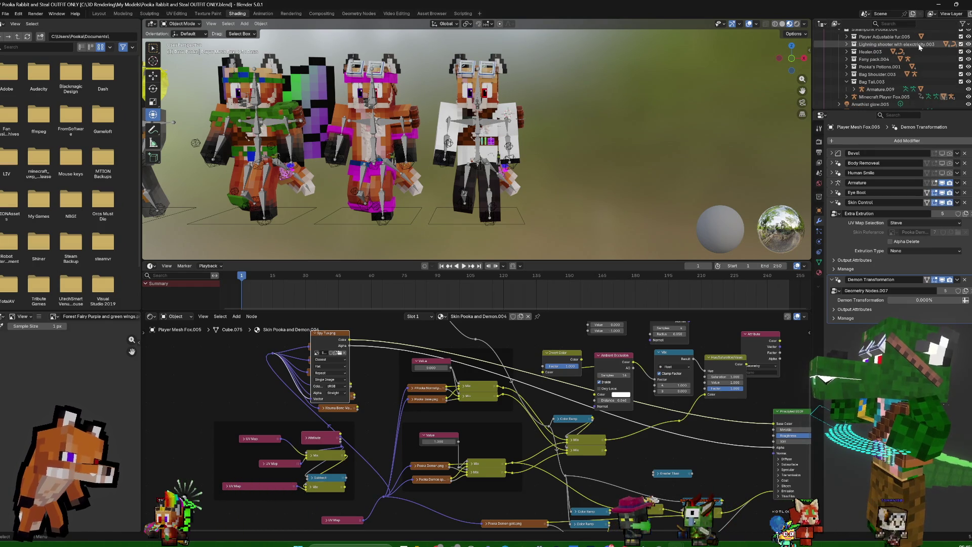
mouse_move(651, 122)
middle_mouse_down()
mouse_move(702, 167)
mouse_move(568, 160)
middle_mouse_up()
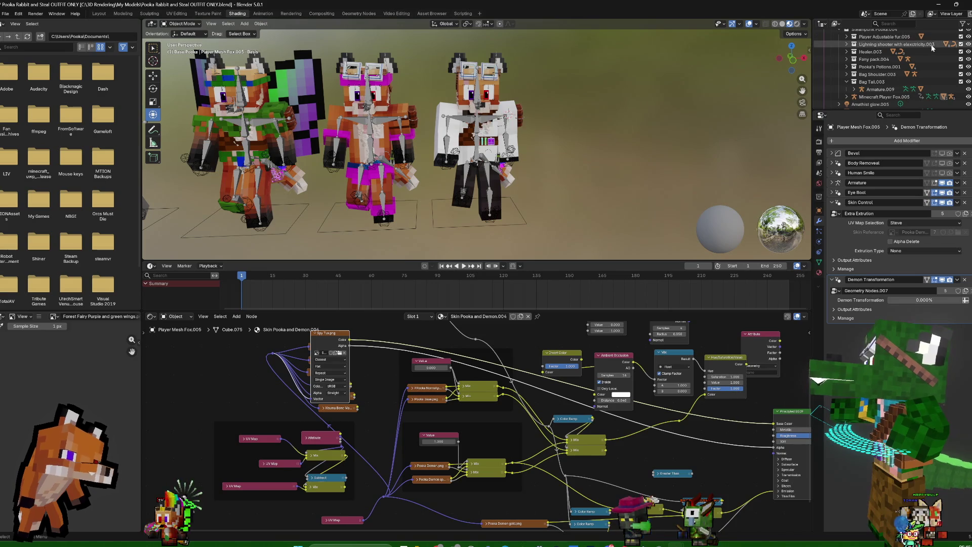
middle_click_drag(672, 101, 653, 100)
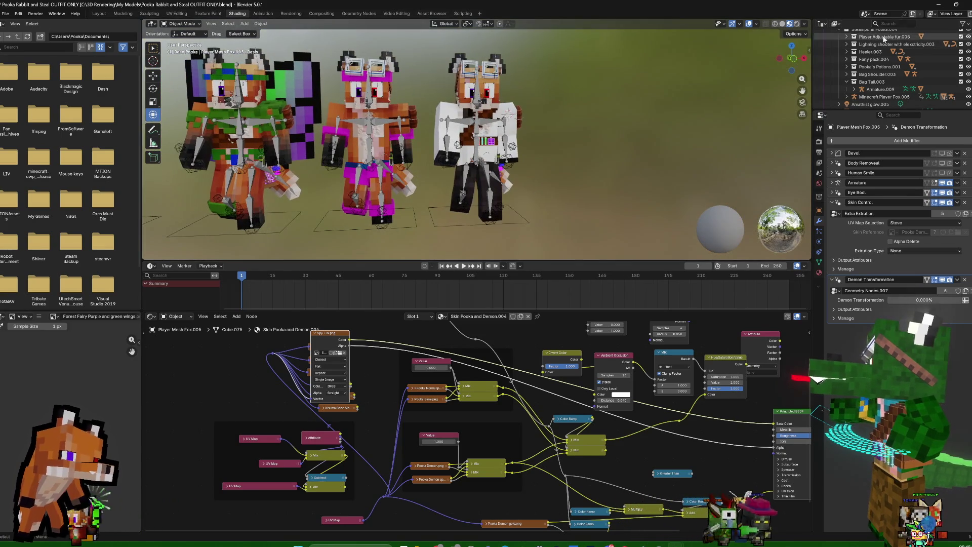
mouse_move(552, 118)
middle_mouse_down()
mouse_move(708, 122)
mouse_move(544, 117)
middle_mouse_up()
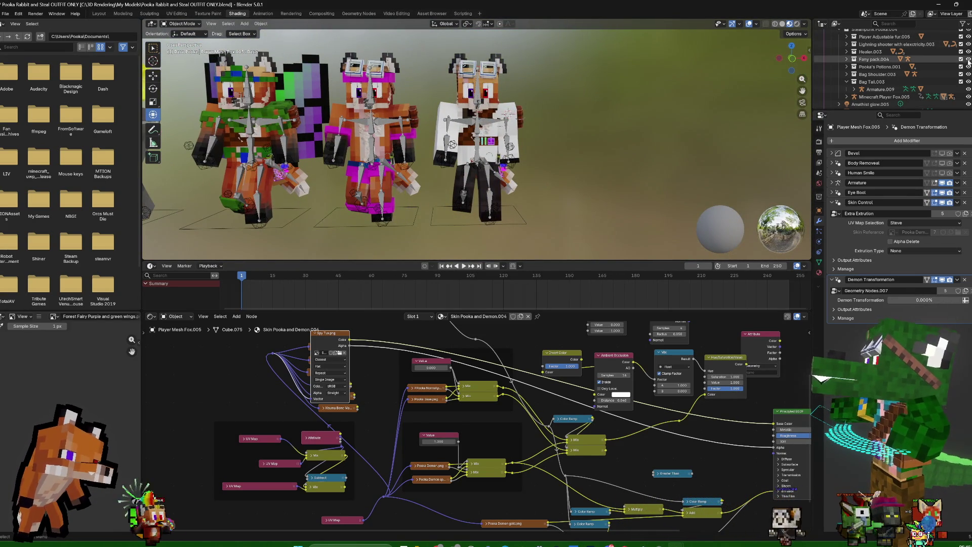
Delete the Lightning shooter with electricity.003 and Healer.003 collections, leaving Fairy pack.004 selected
right_click(904, 45)
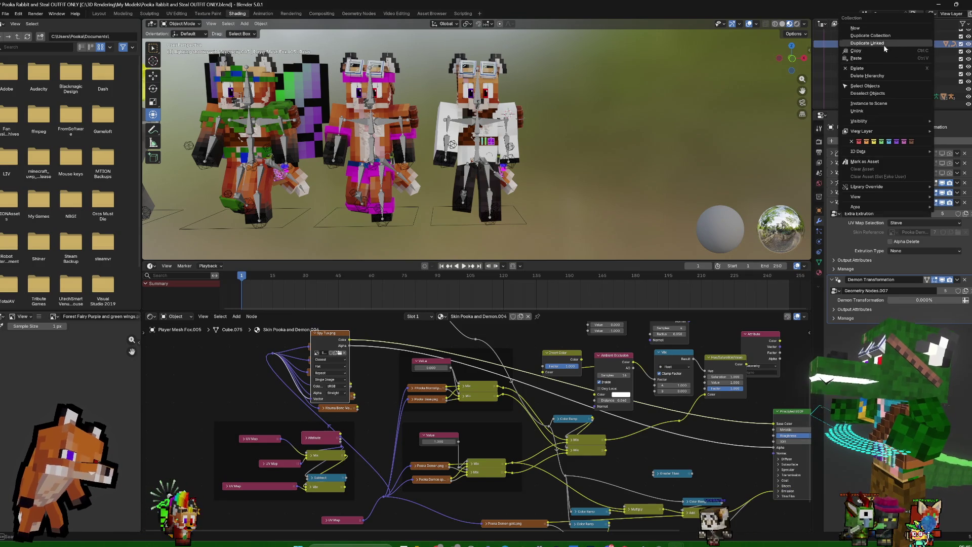
left_click(879, 76)
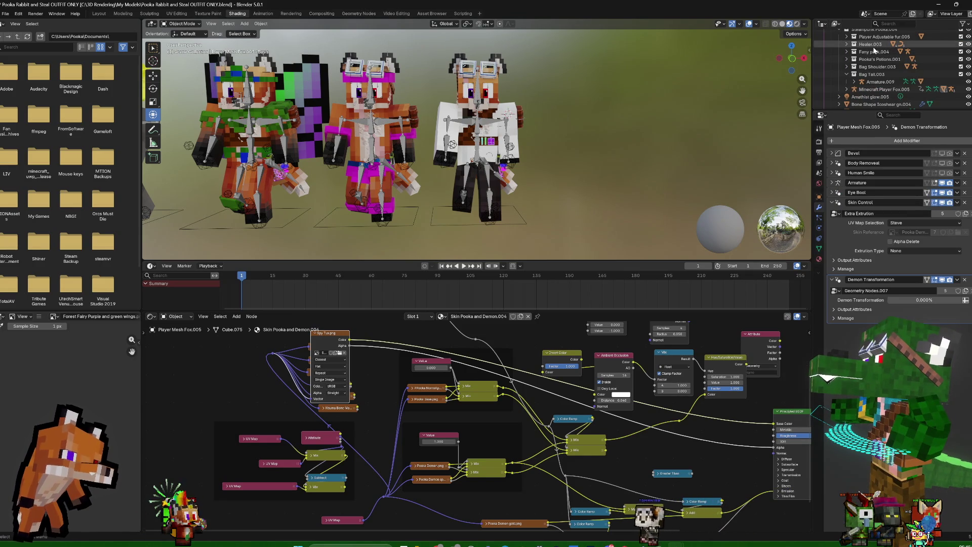
right_click(874, 49)
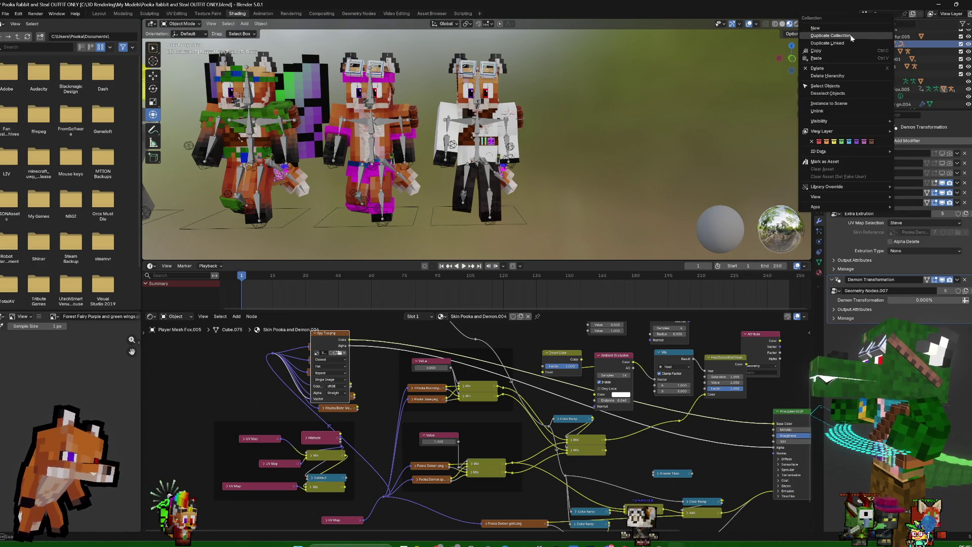
left_click(841, 80)
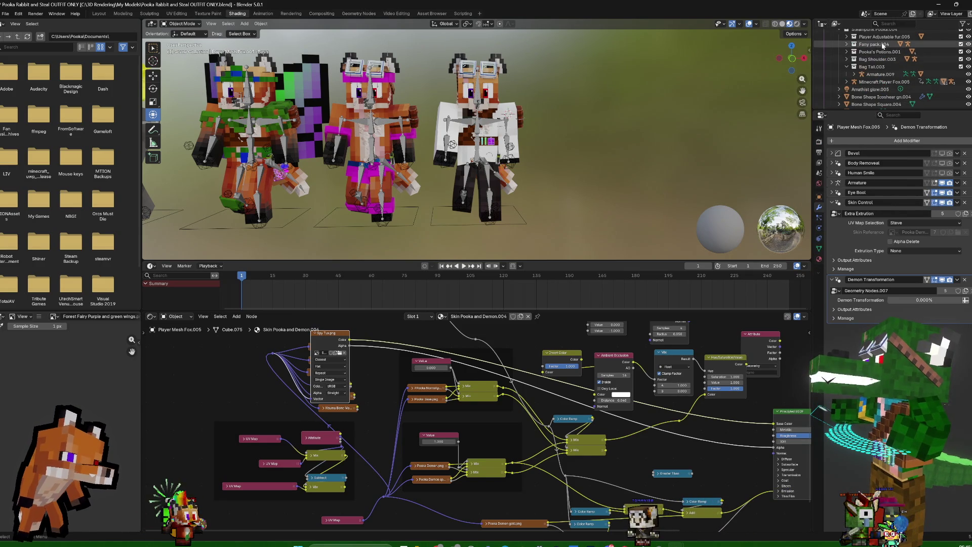
left_click(900, 46)
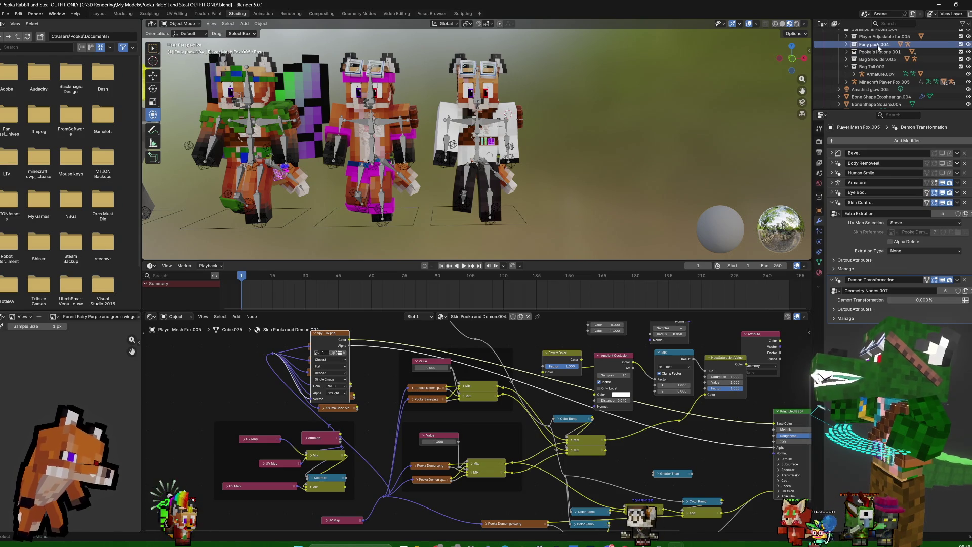
middle_click_drag(531, 152, 612, 151)
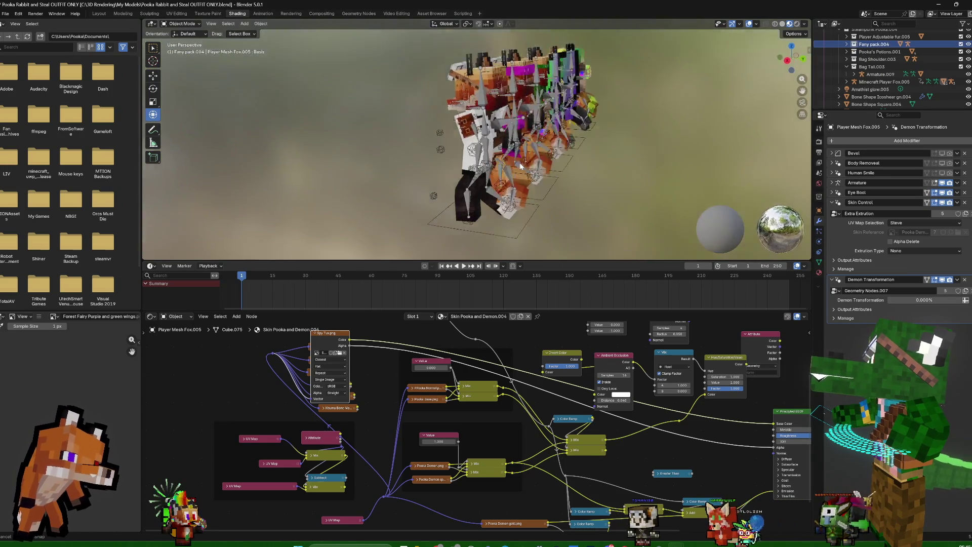
scroll(612, 155, "up", 5)
Enter Edit Mode on the Bag.006 shoulder bag with armature bones shown as wire
left_click(598, 87)
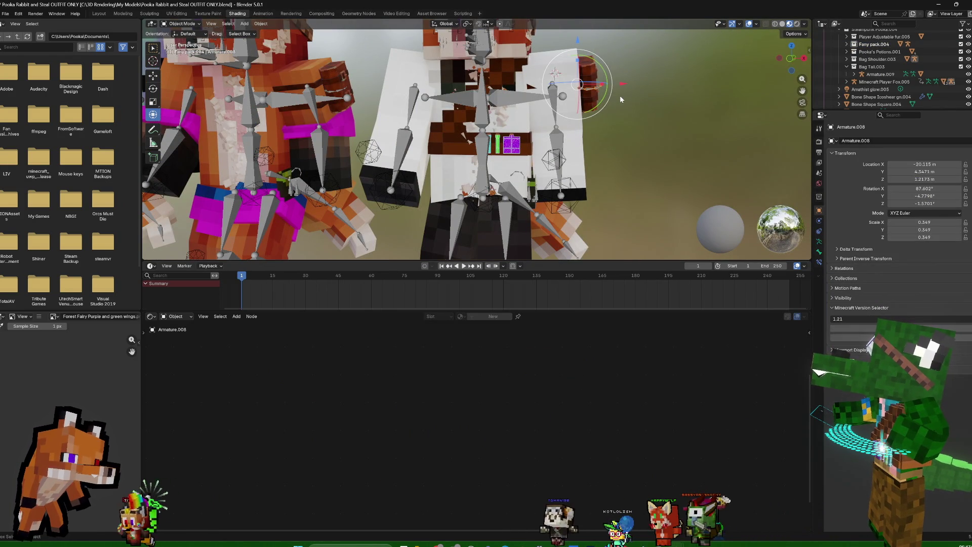
left_click(588, 68)
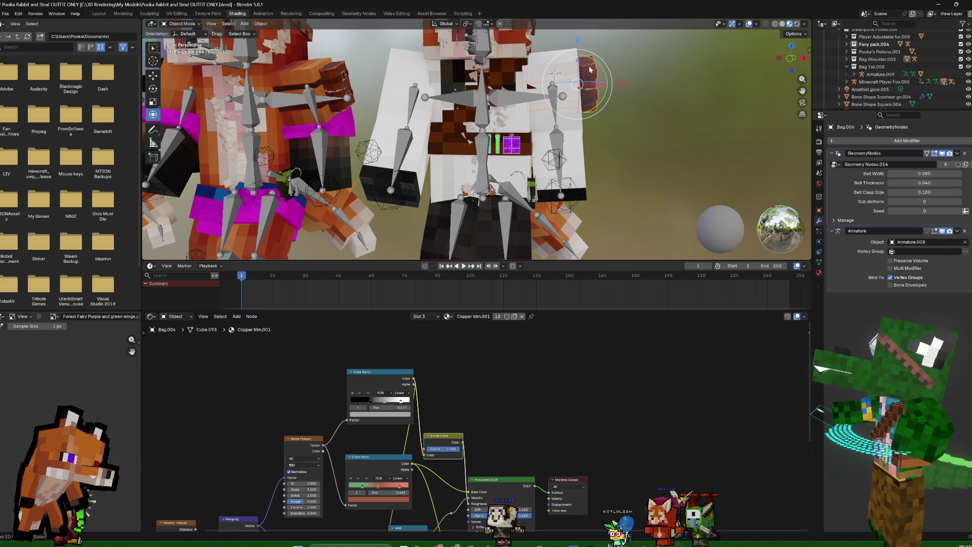
key("Tab")
middle_click_drag(589, 68, 609, 98)
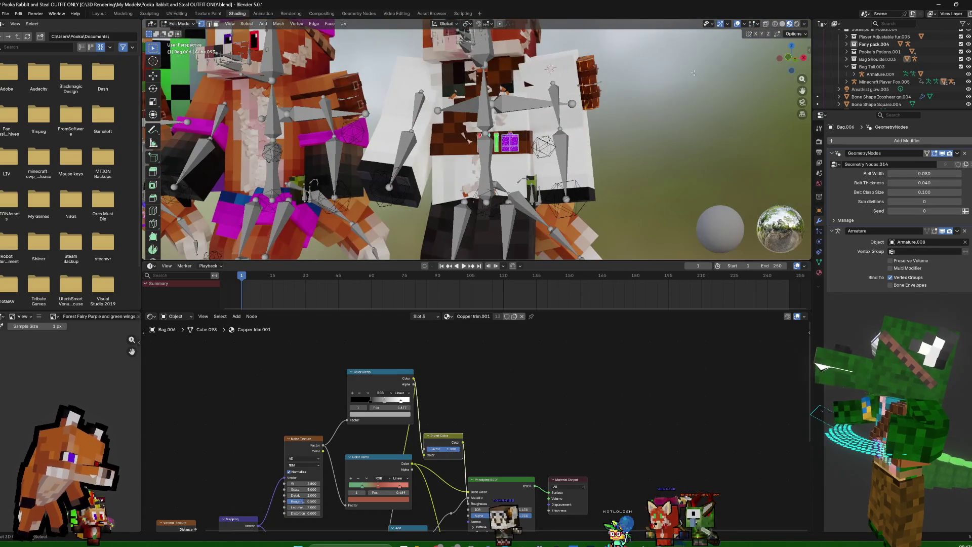
middle_click_drag(693, 73, 773, 41)
left_click(766, 27)
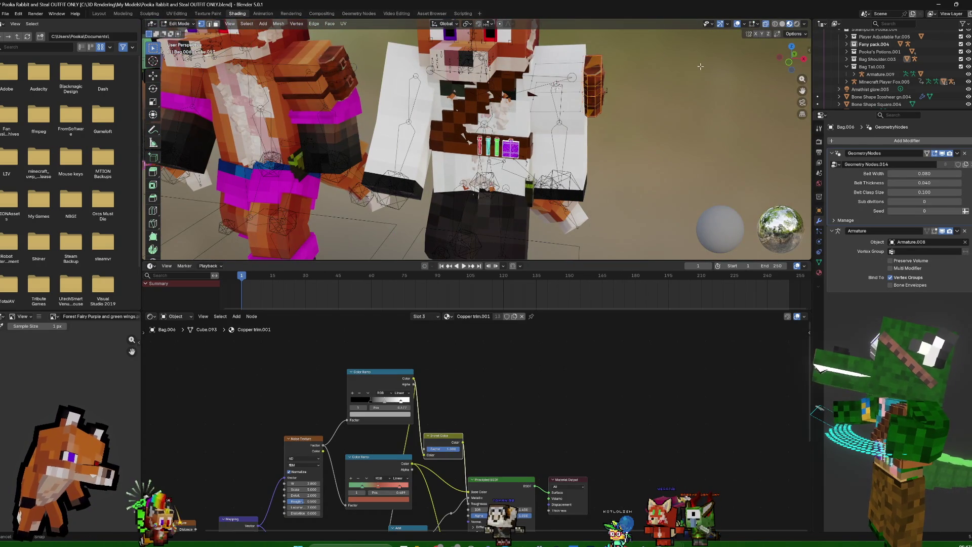
scroll(699, 54, "up", 2)
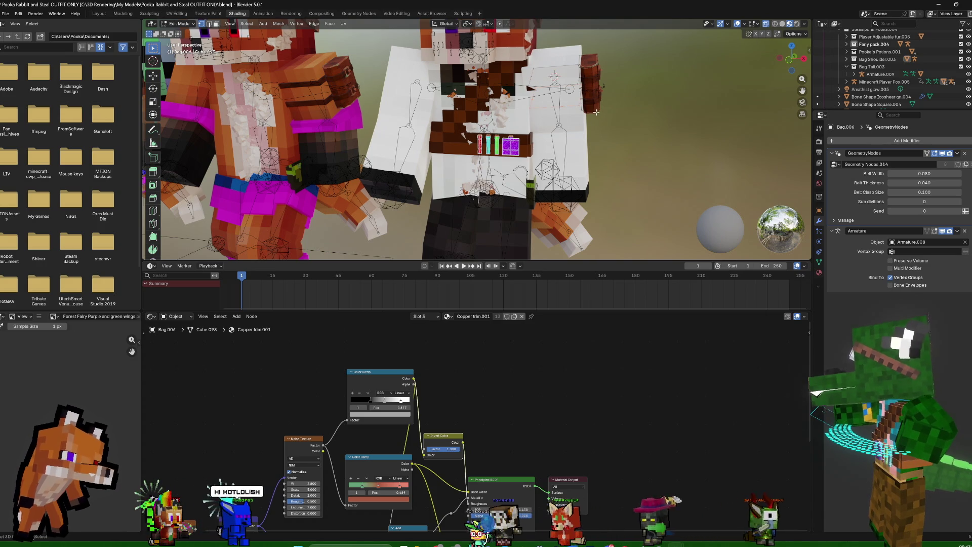
middle_click_drag(597, 110, 594, 88)
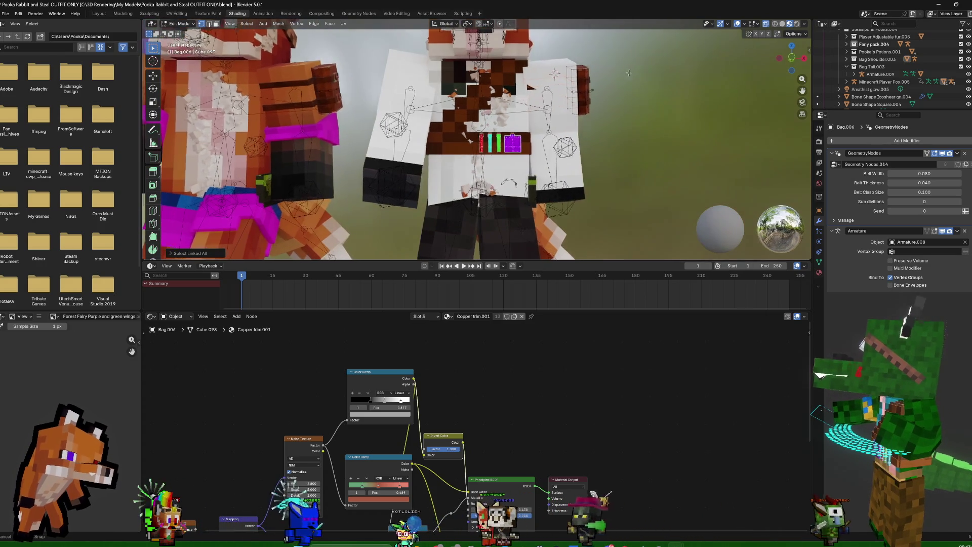
Set Pivot Point to Individual Origins and Transform Orientation to Local, with the Scale tool active
left_click(467, 24)
left_click(478, 58)
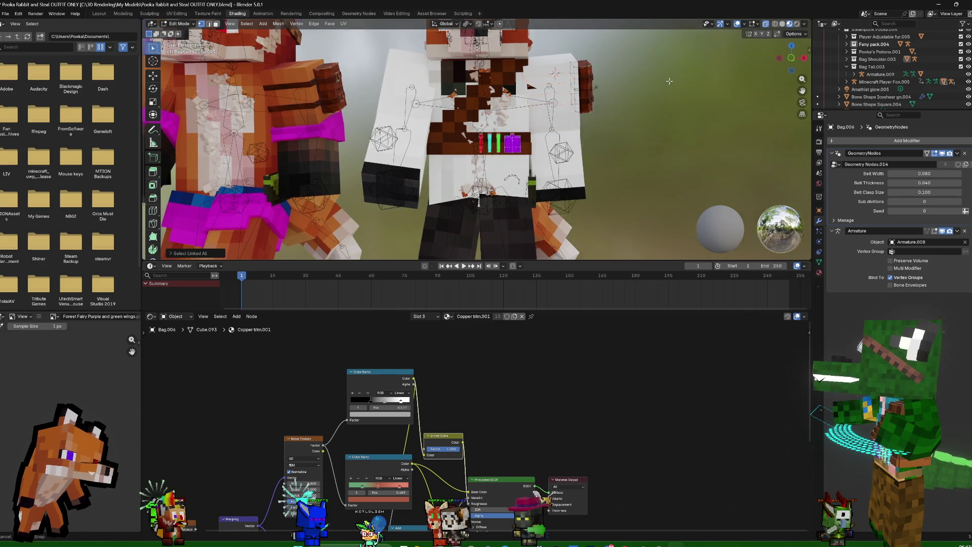
middle_click_drag(599, 84, 652, 81)
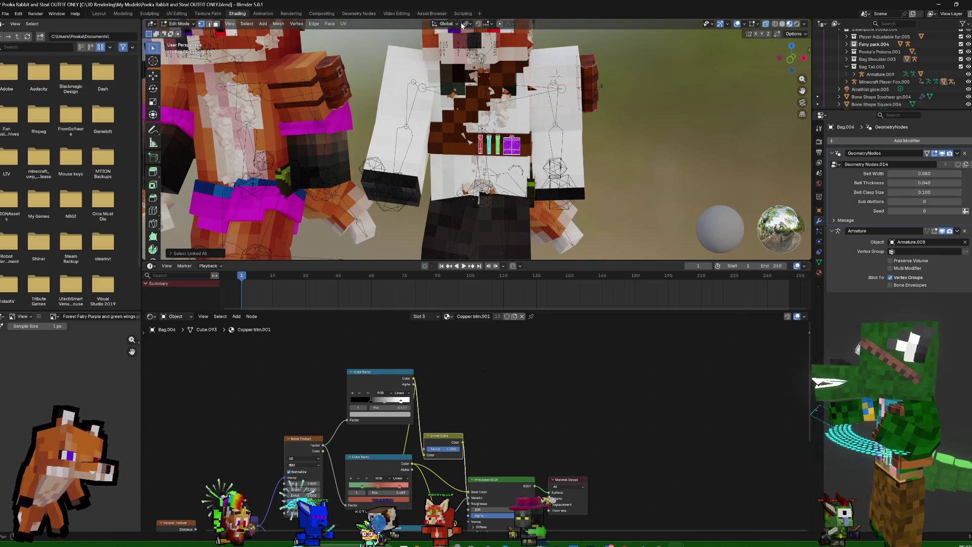
left_click(445, 23)
left_click(439, 51)
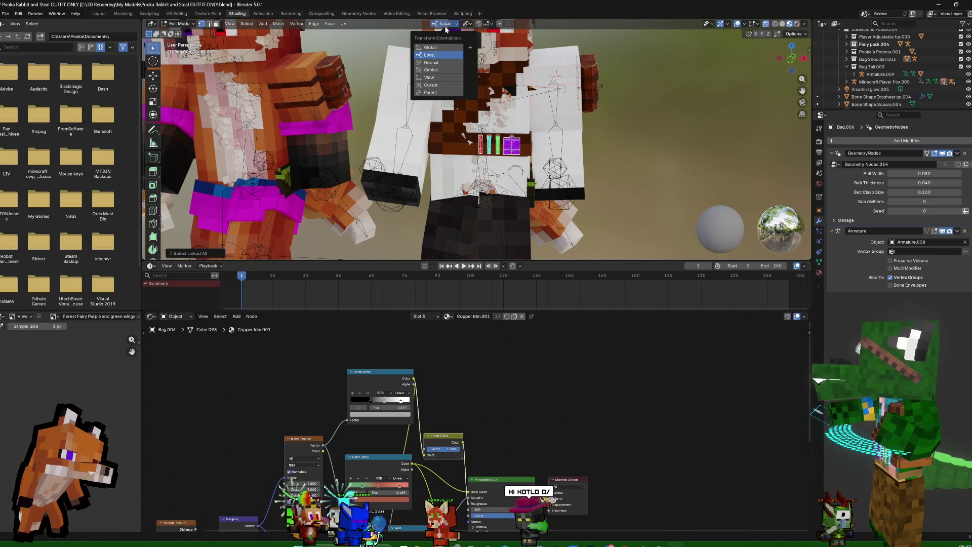
left_click(465, 24)
left_click(465, 24)
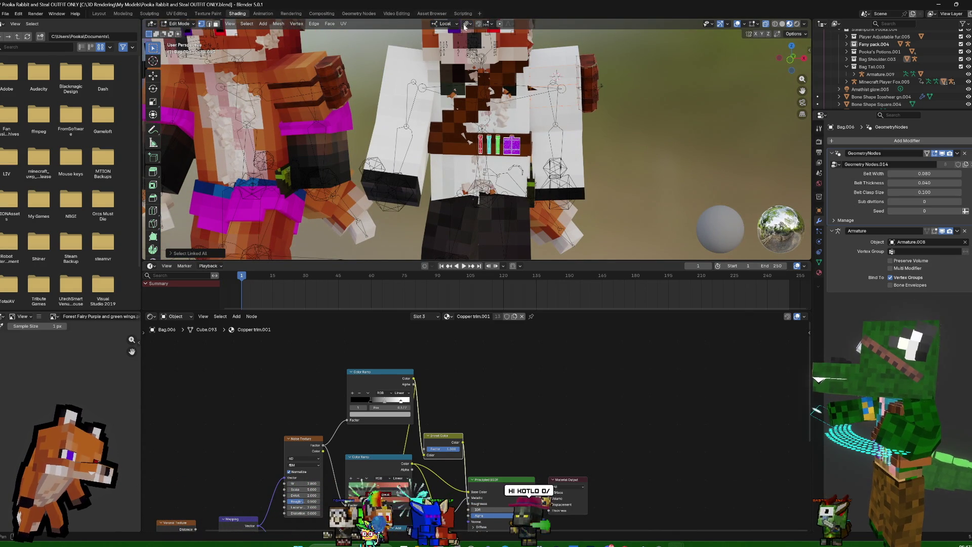
left_click(153, 114)
middle_click_drag(524, 99, 545, 72)
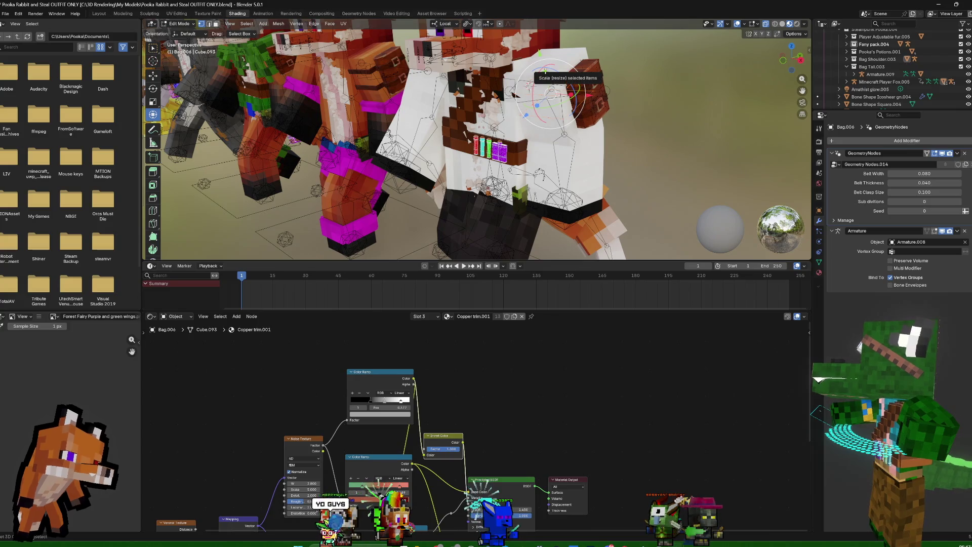
Scale the shoulder-strap blocks by about 1.25, then about 1.08 more along one axis, each on its own origin
left_click(466, 25)
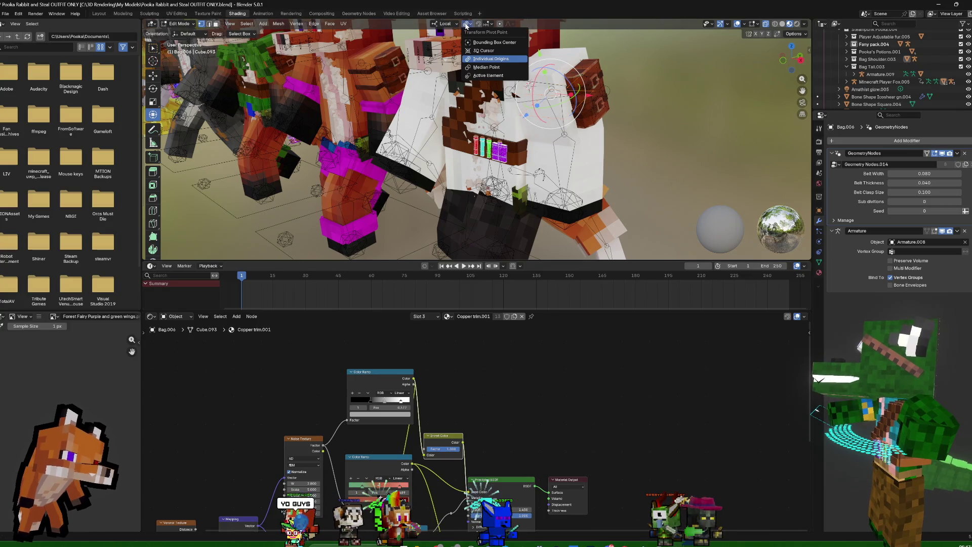
left_click(487, 64)
key("s")
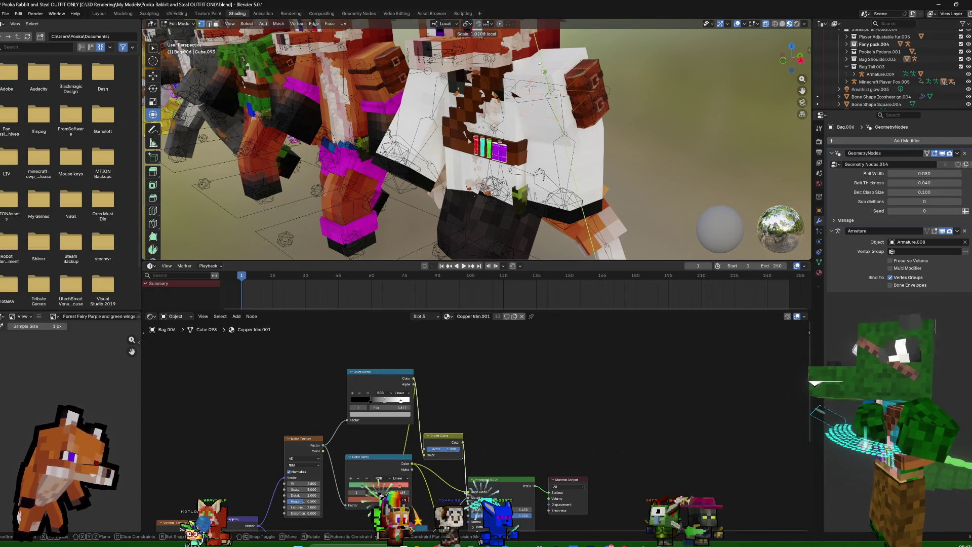
left_click(514, 92)
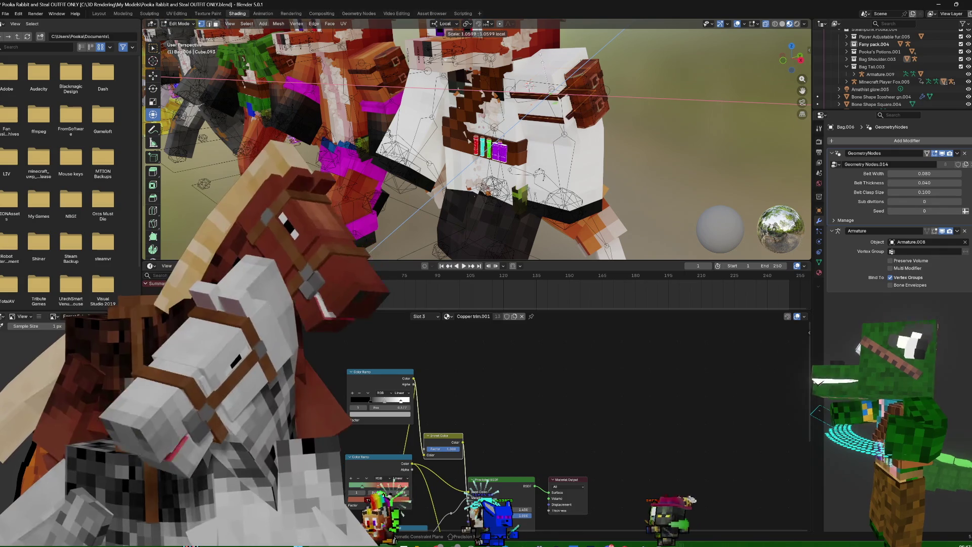
left_click_drag(532, 70, 536, 73)
left_click(536, 73)
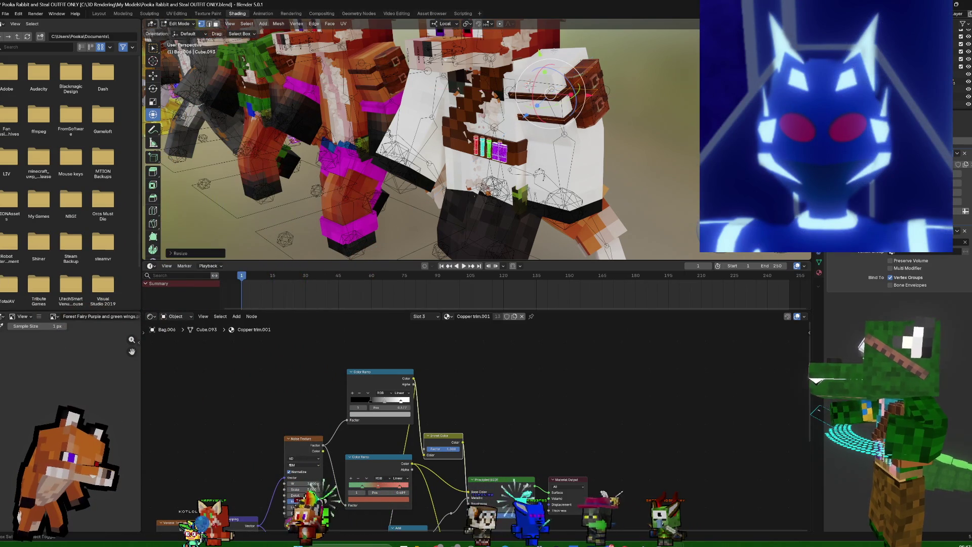
Return to Object Mode and make Player Mesh Fox.006 the active object
middle_click_drag(648, 200, 629, 145)
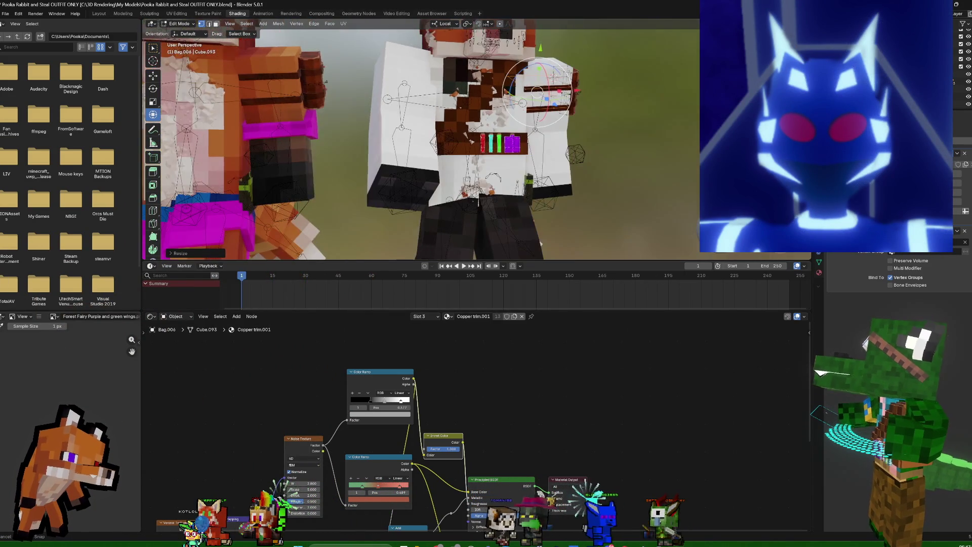
key("Tab")
middle_click_drag(643, 152, 522, 123)
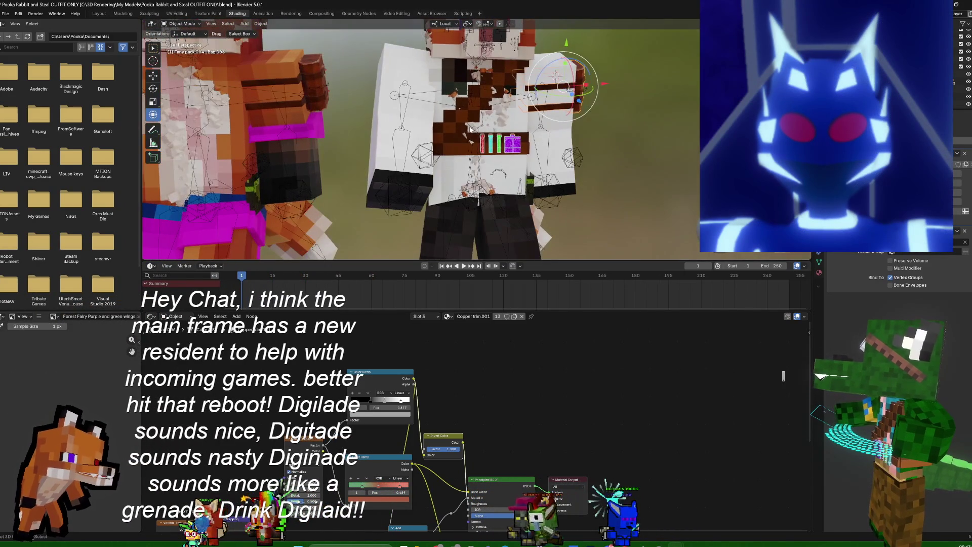
left_click(457, 142)
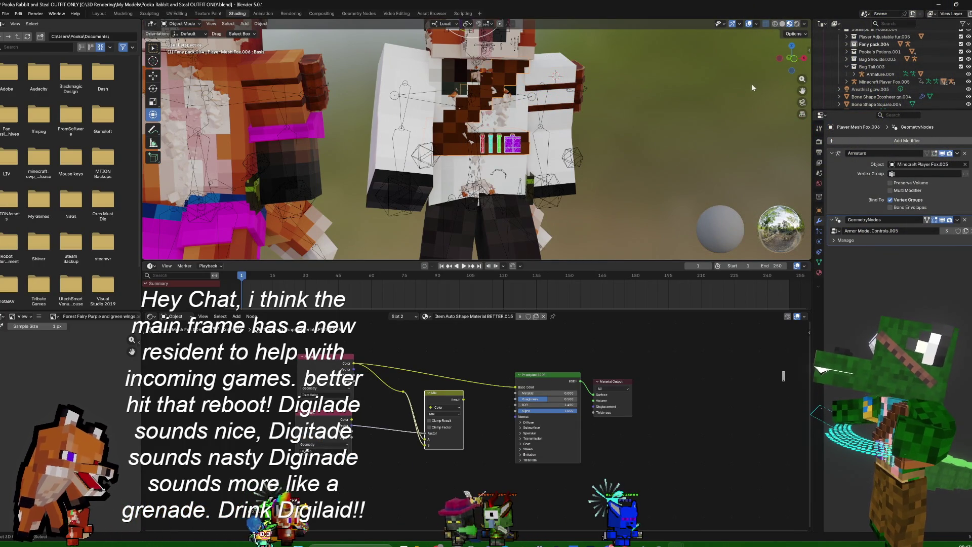
Dismiss the collection context menu and select Player Mesh Fur.005 to show its fur modifier and material
right_click(873, 43)
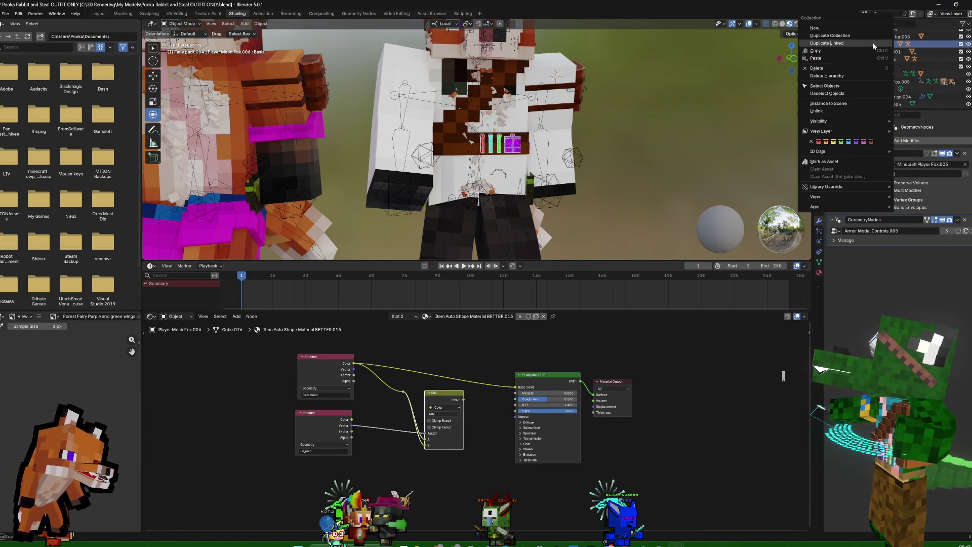
left_click(693, 125)
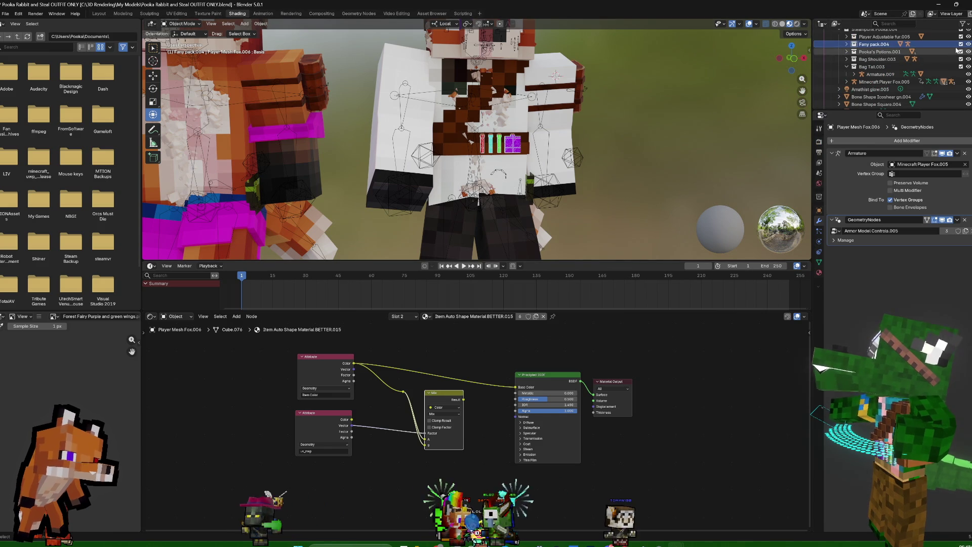
middle_click_drag(576, 98, 500, 120)
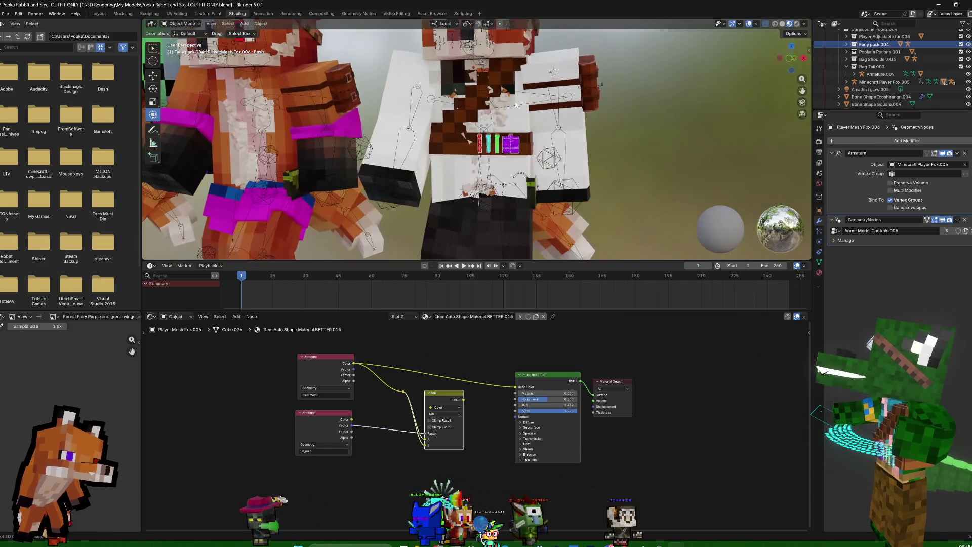
left_click(500, 120)
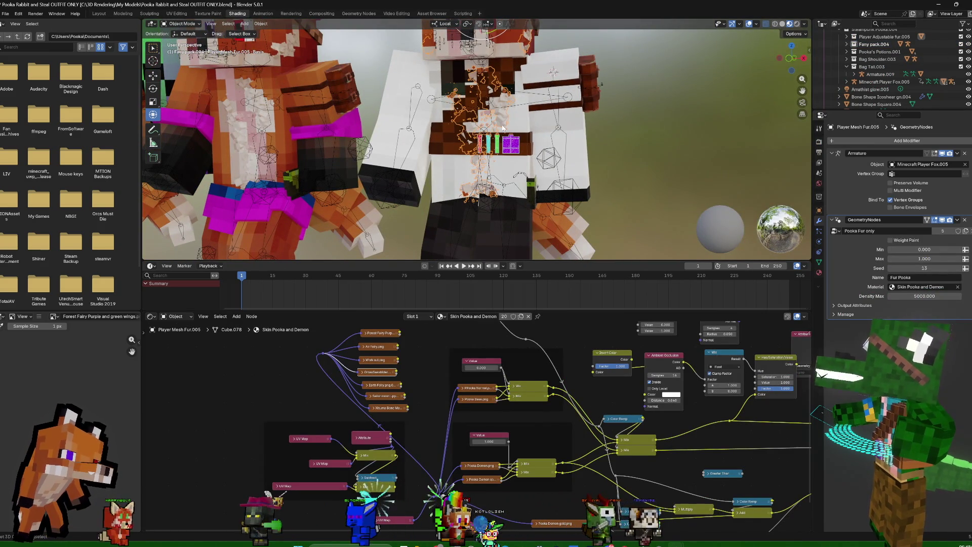
scroll(610, 112, "up", 3)
Select the linked belt-and-bag faces of the fur mesh, delete them, and return to Object Mode
mouse_move(610, 112)
middle_mouse_down()
mouse_move(661, 108)
mouse_move(632, 111)
mouse_move(577, 145)
middle_mouse_up()
key("Tab")
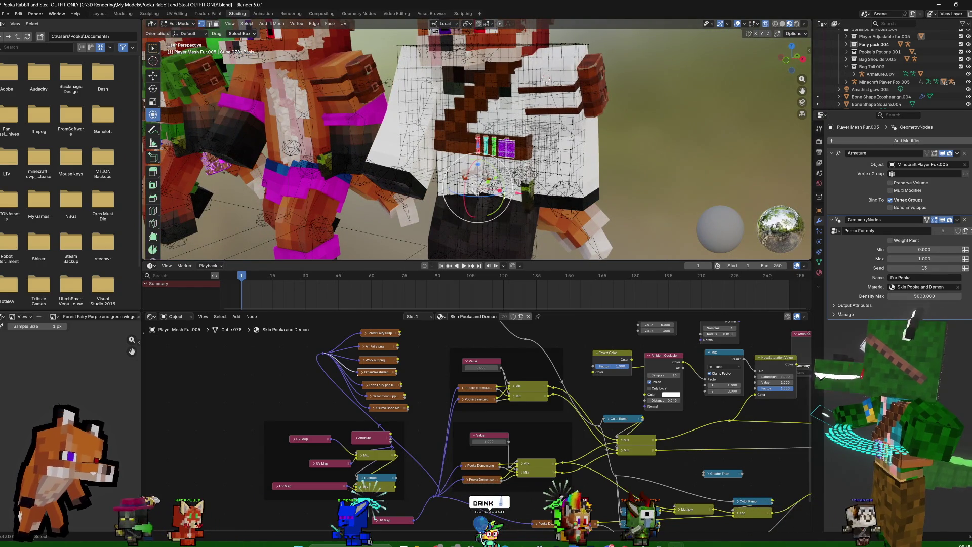
key("ctrl+l")
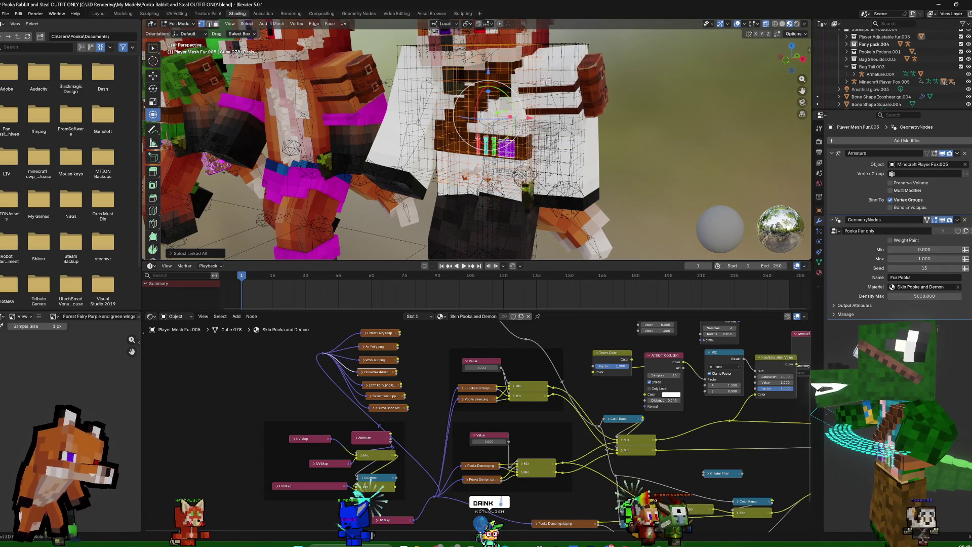
key("x")
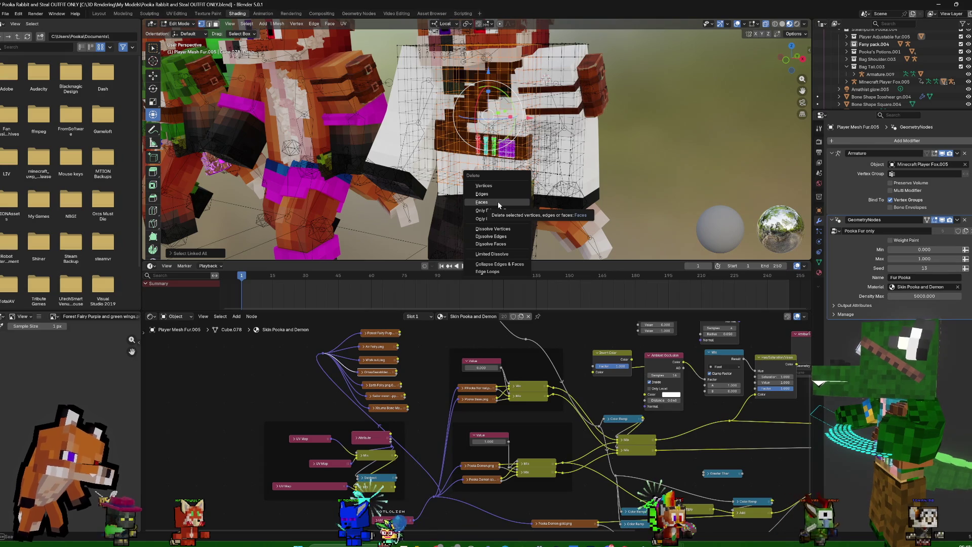
left_click(497, 201)
key("Tab")
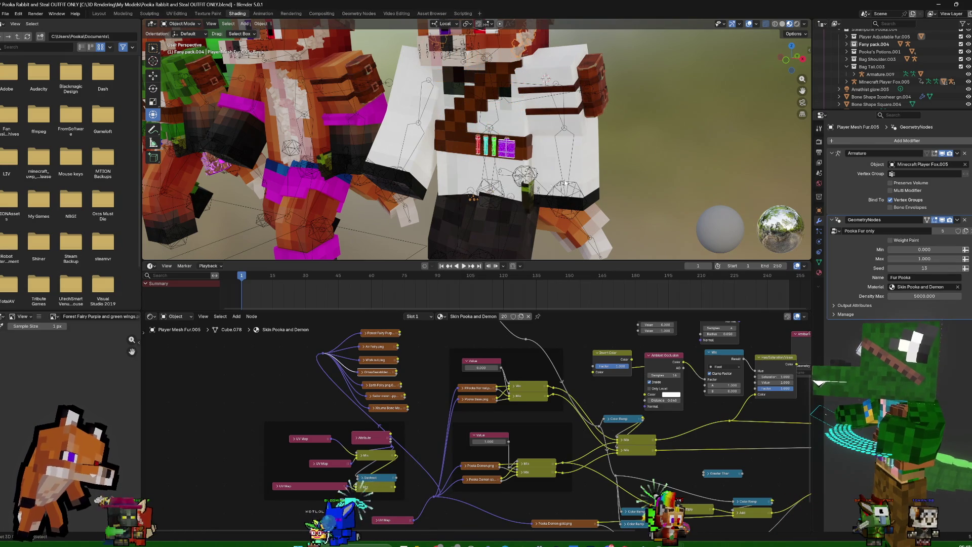
scroll(650, 169, "down", 2)
scroll(591, 150, "down", 3)
mouse_move(590, 150)
middle_mouse_down()
mouse_move(637, 154)
mouse_move(584, 155)
middle_mouse_up()
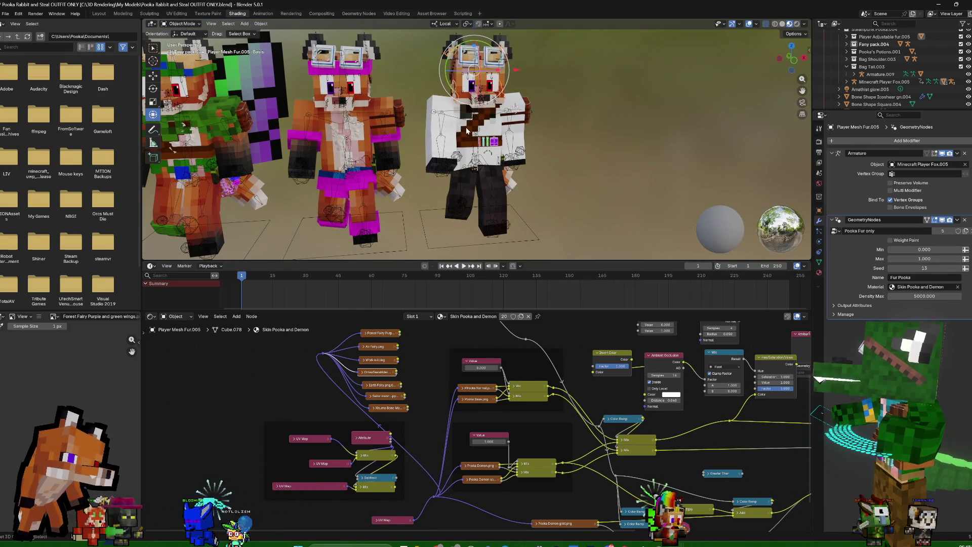
Delete Player Mesh Fox.006 from the viewport and Pooka's Potions.001 from the Outliner
left_click(466, 130)
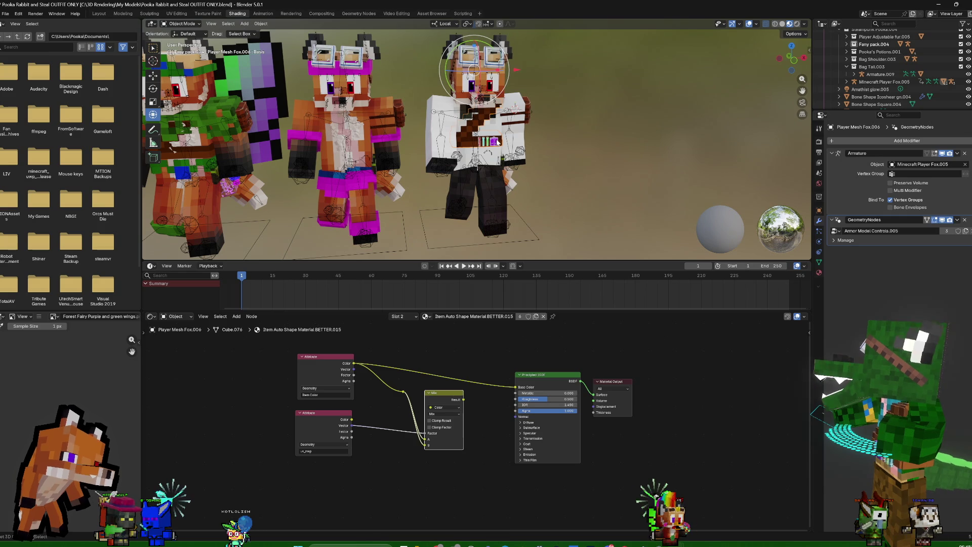
key("Delete")
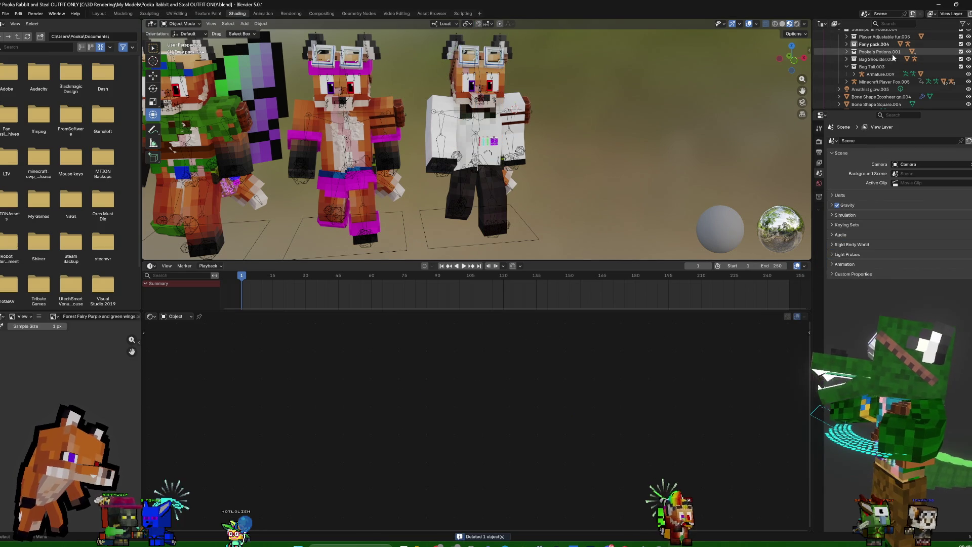
right_click(892, 54)
left_click(851, 77)
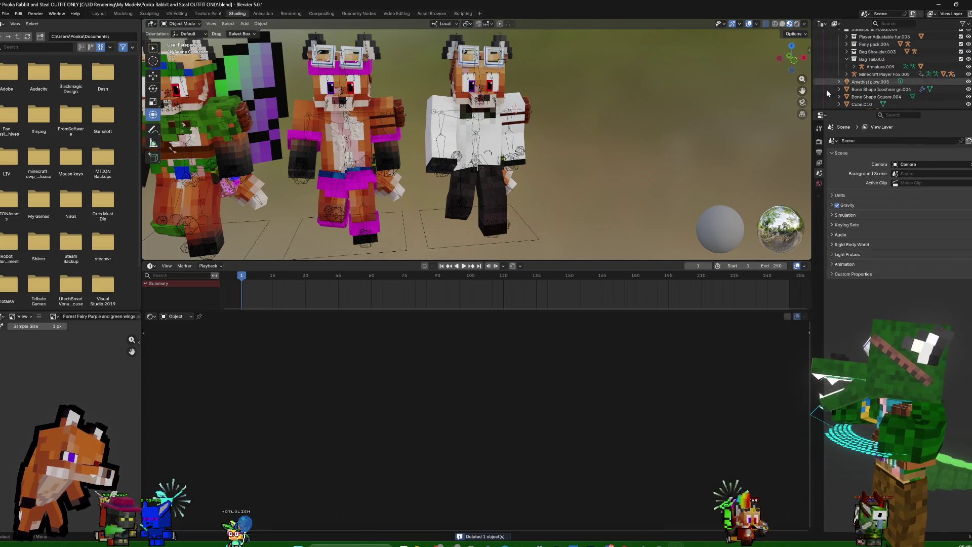
mouse_move(614, 119)
middle_mouse_down()
mouse_move(654, 117)
mouse_move(601, 116)
middle_mouse_up()
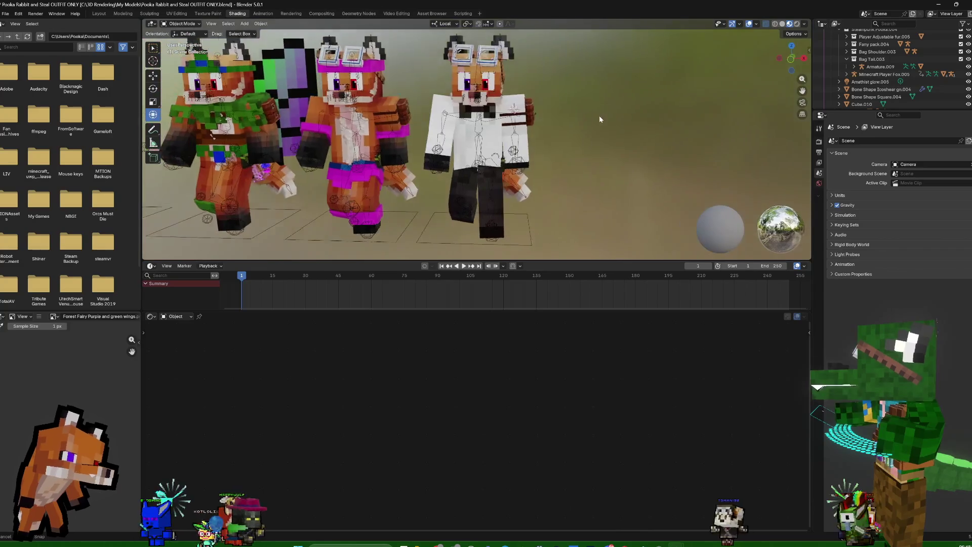
scroll(539, 134, "down", 3)
scroll(573, 126, "down", 2)
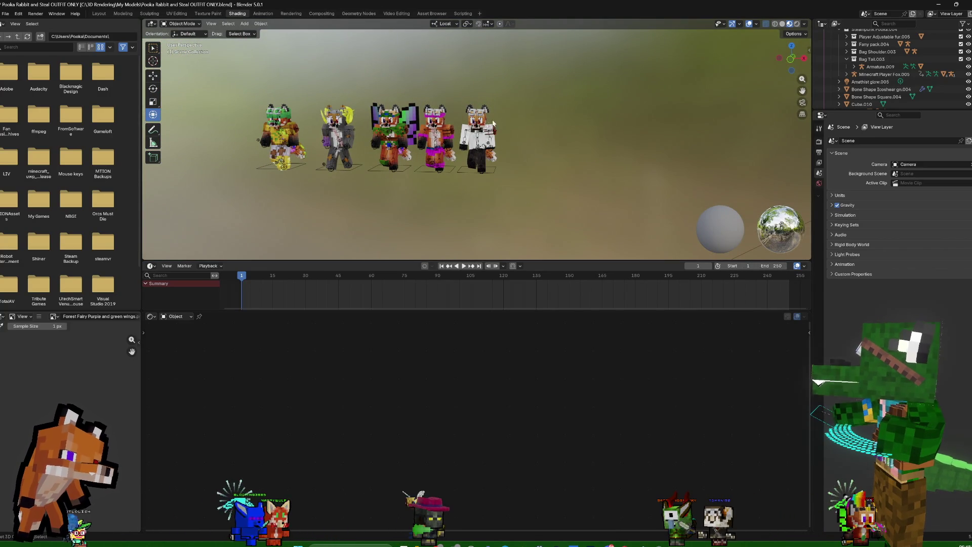
scroll(835, 89, "up", 4)
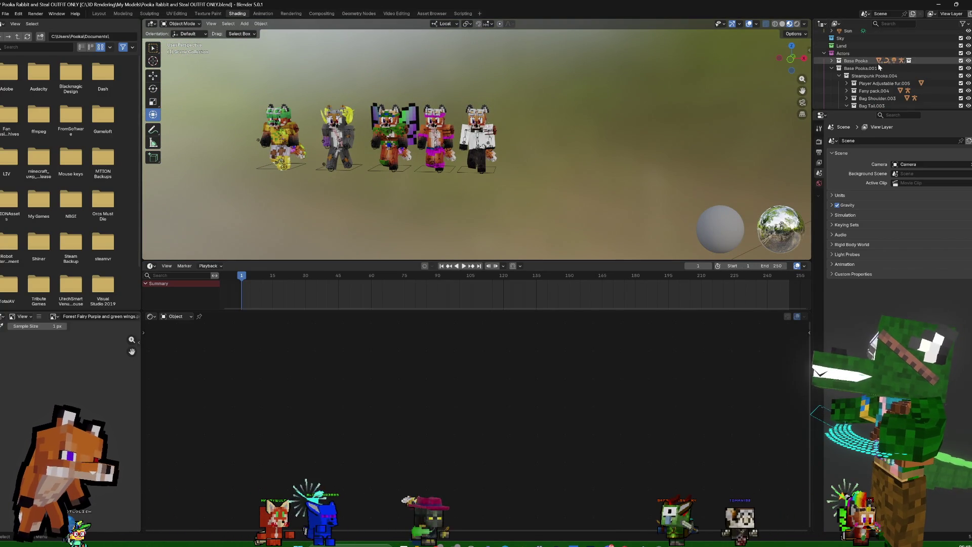
scroll(835, 89, "down", 2)
Rename the duplicated Base Pooka.001 collection under Actors to Assassin
left_click(843, 65)
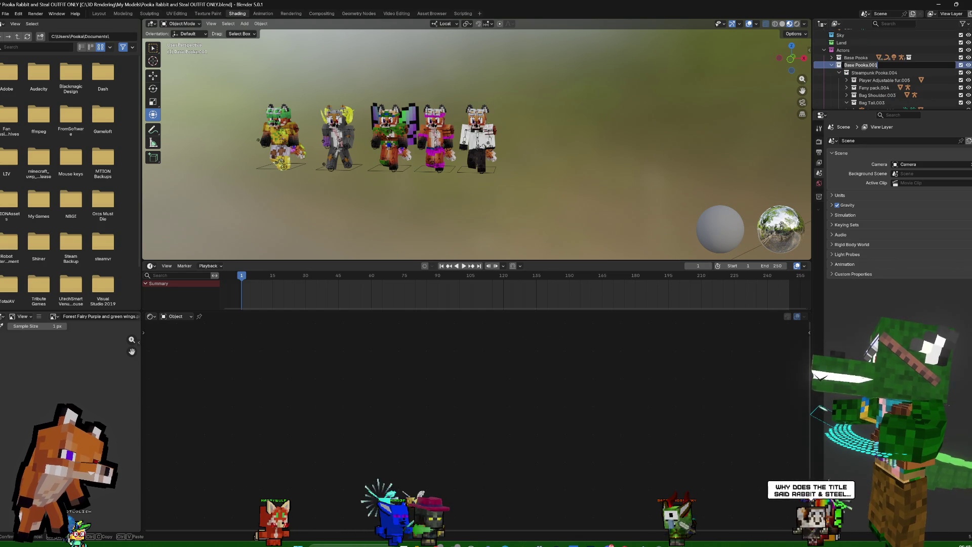
type("Assassin")
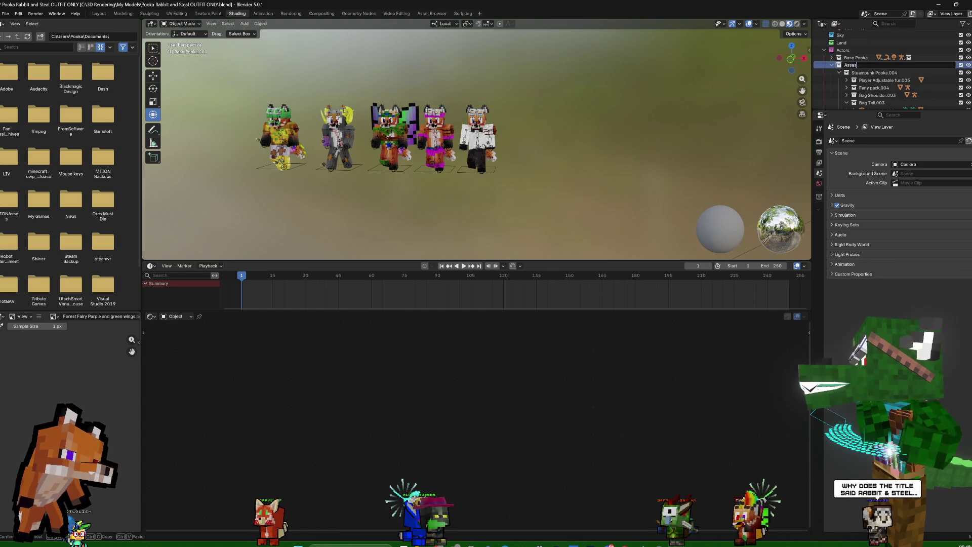
key("Return")
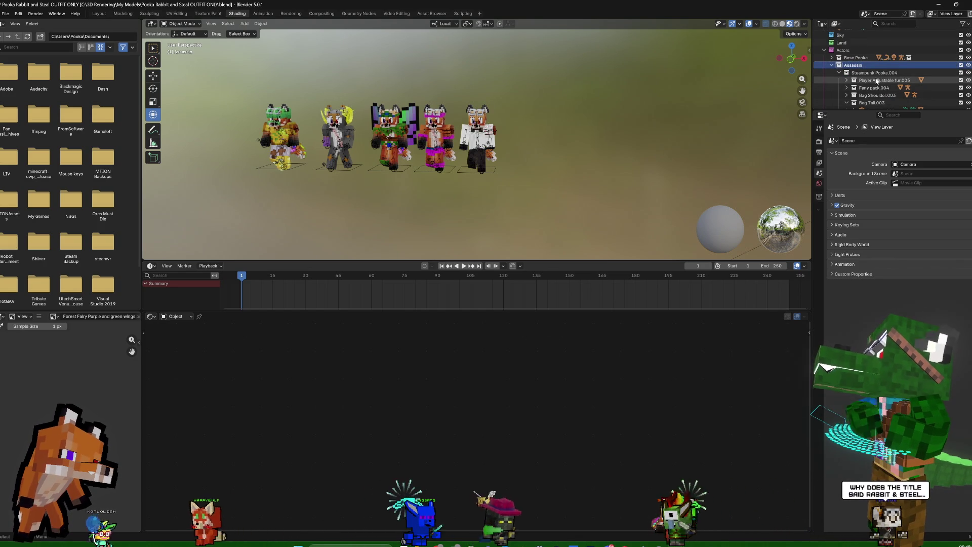
right_click(861, 57)
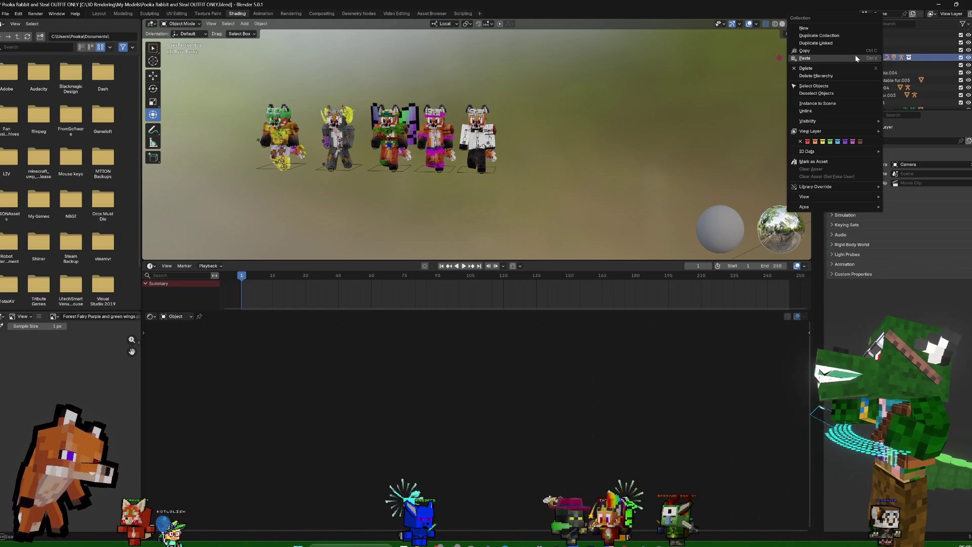
Duplicate Base Pooka as Base Pooka.001 and inspect Steampunk Pooka.005's objects without deleting anything
left_click(858, 36)
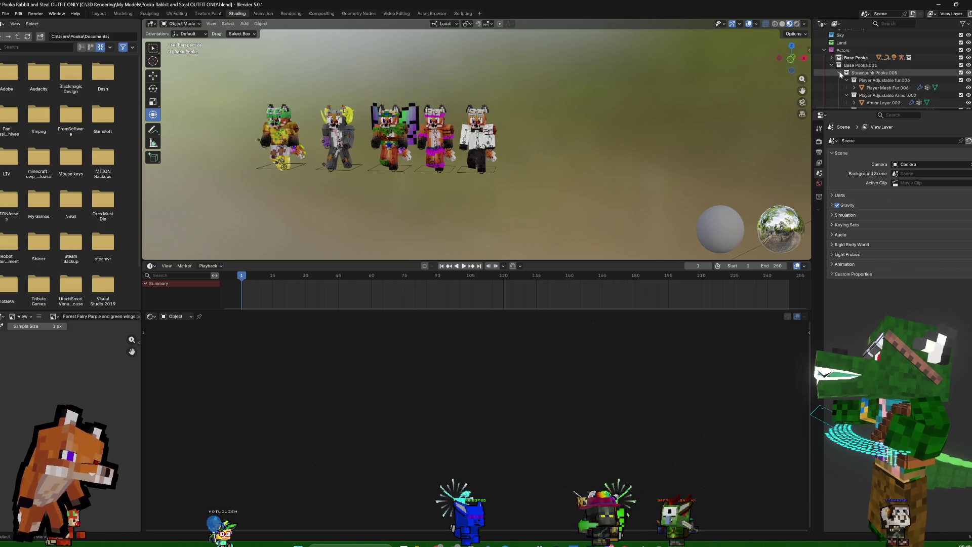
left_click(839, 72)
scroll(873, 92, "down", 3)
scroll(875, 69, "up", 2)
scroll(904, 69, "up", 2)
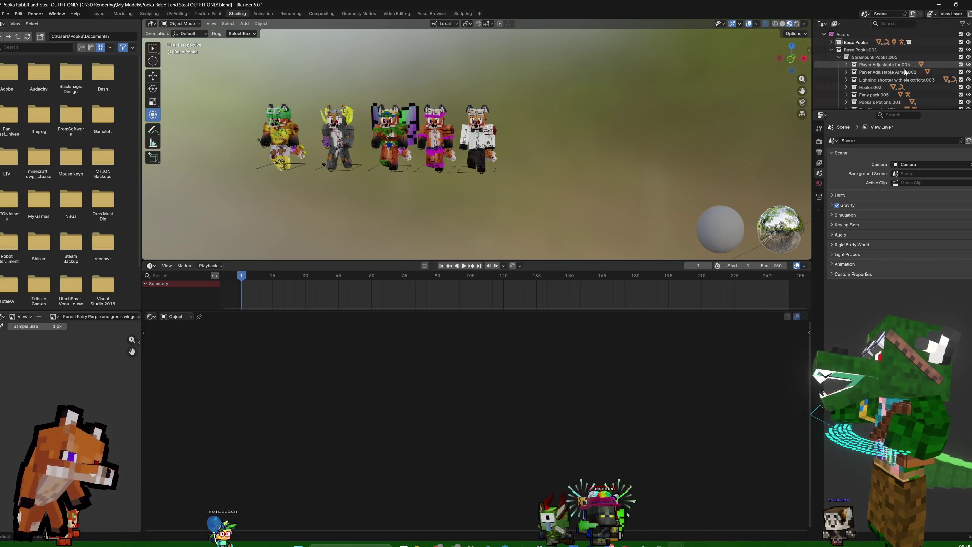
right_click(886, 74)
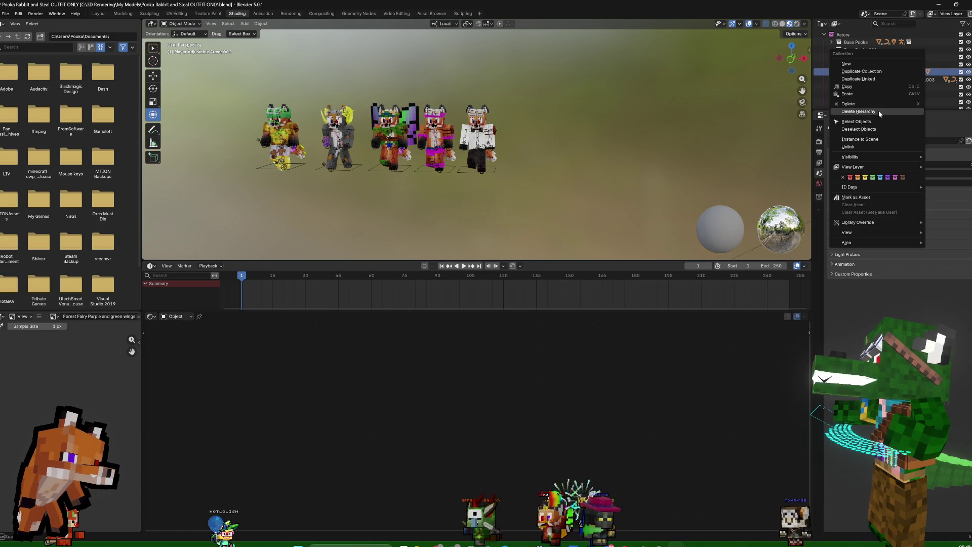
key("Escape")
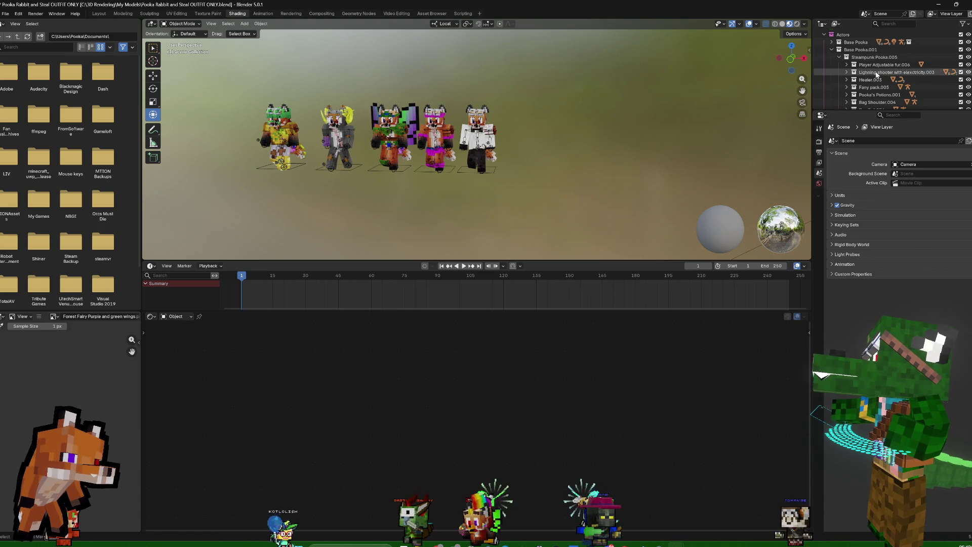
left_click(883, 72)
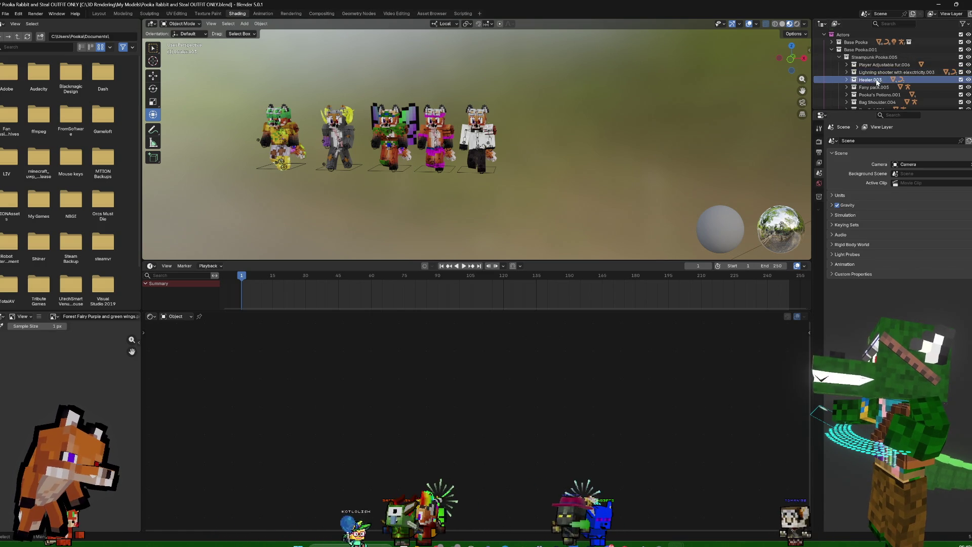
right_click(854, 82)
key("Escape")
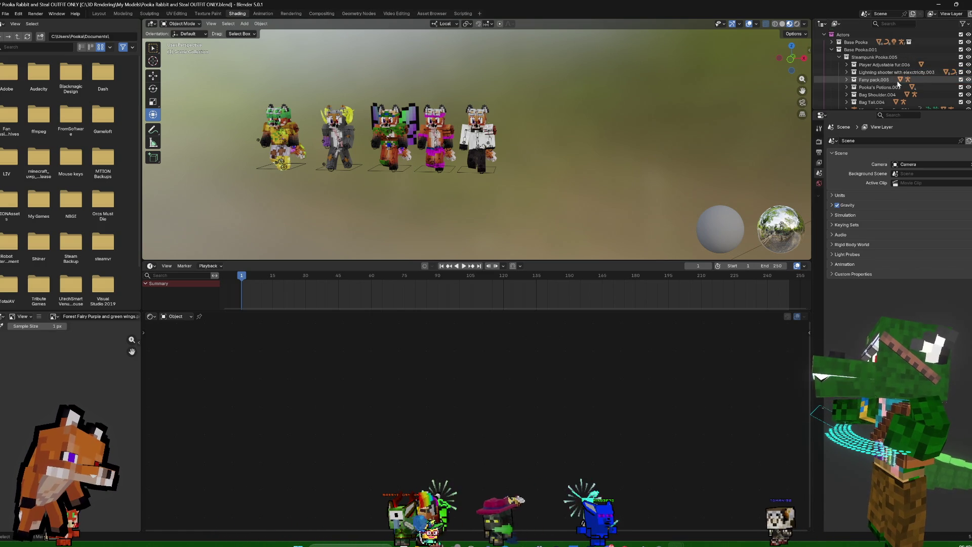
Move the duplicated Minecraft Player Fox along X to the right end of the lineup
left_click(876, 80)
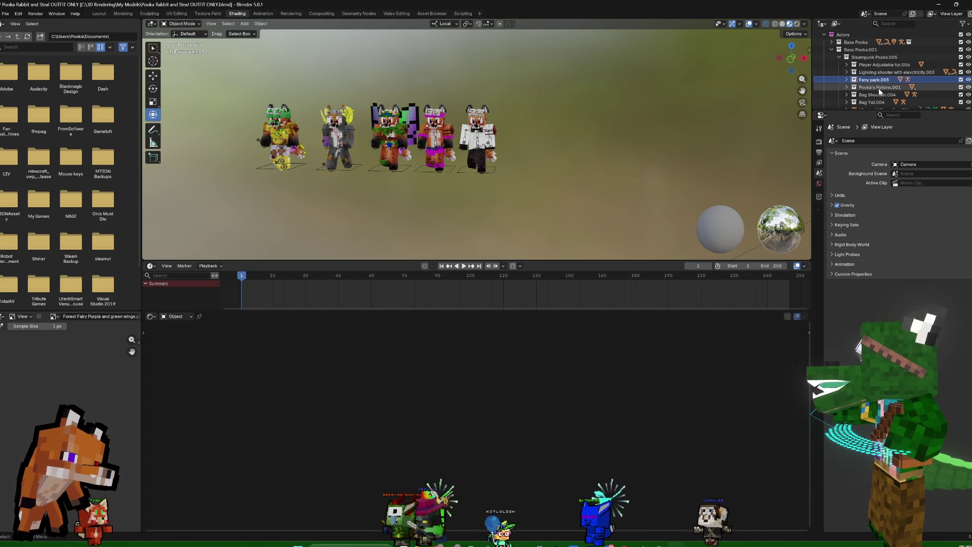
scroll(891, 79, "down", 1)
left_click(881, 94)
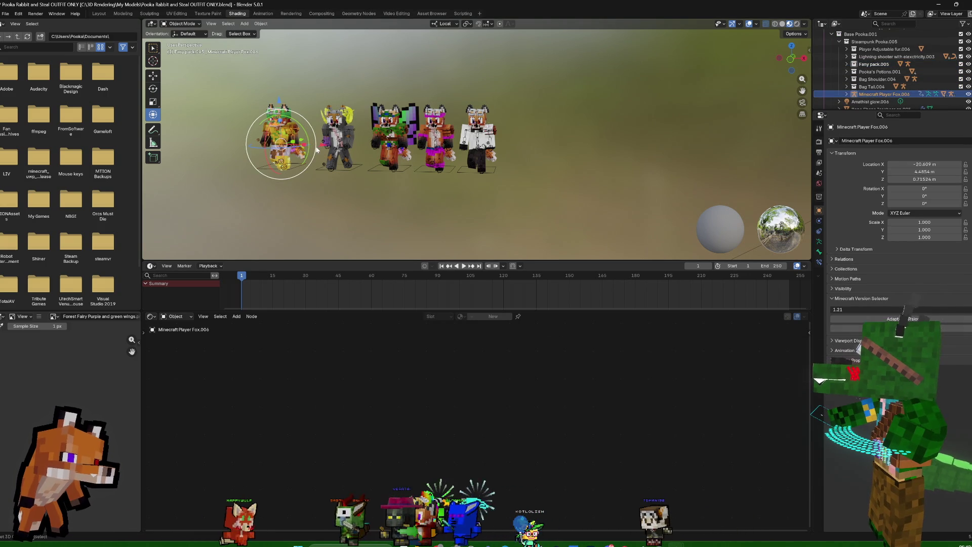
key("g")
key("x")
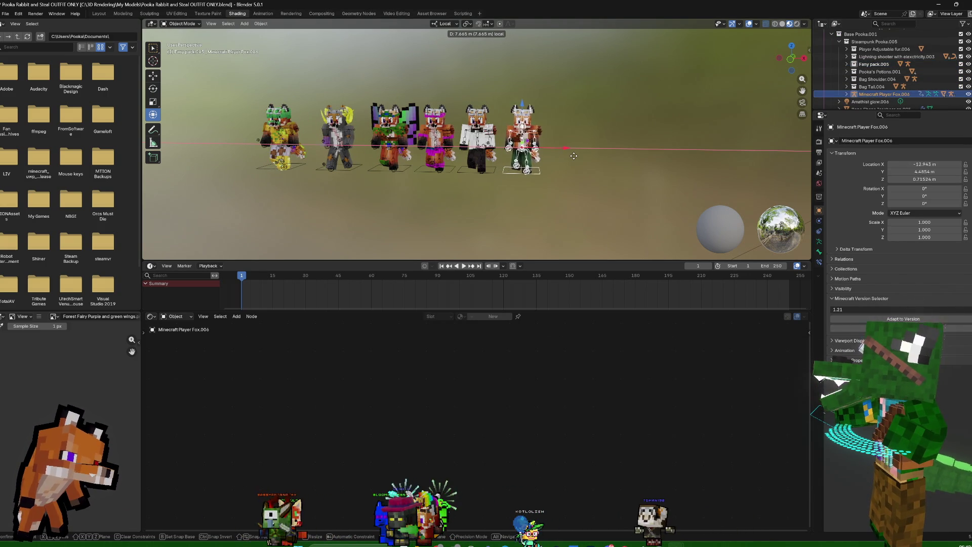
left_click(595, 153)
scroll(626, 145, "up", 2)
scroll(626, 145, "up", 2)
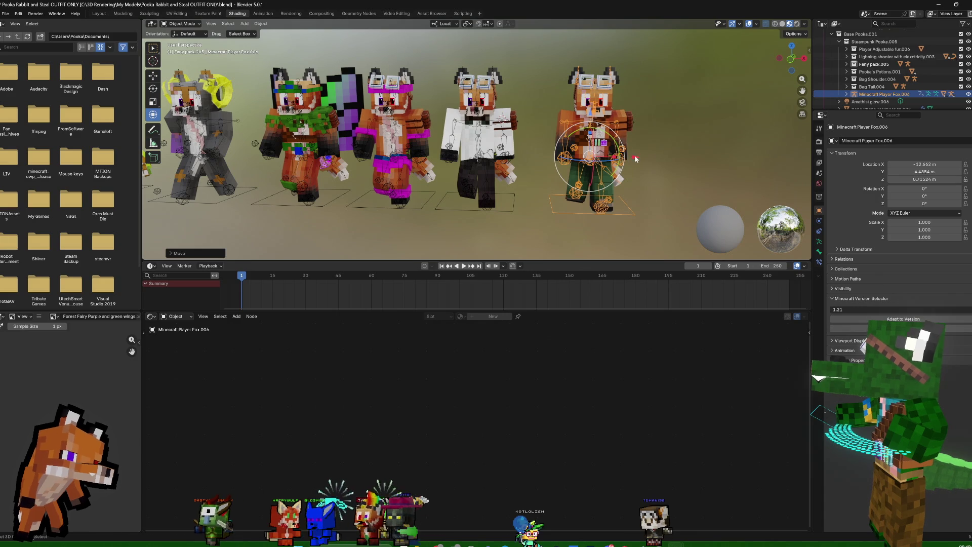
key("g")
key("x")
left_click(600, 155)
Look along the lineup and select Lightning Shooter.003 to check its modifiers
mouse_move(600, 155)
middle_mouse_down()
mouse_move(579, 155)
mouse_move(646, 147)
mouse_move(595, 169)
middle_mouse_up()
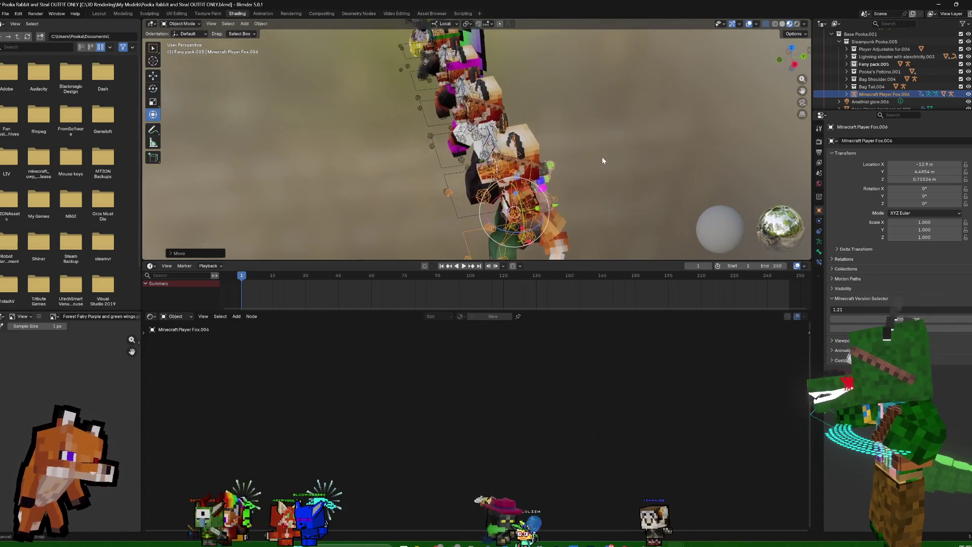
left_click(553, 212)
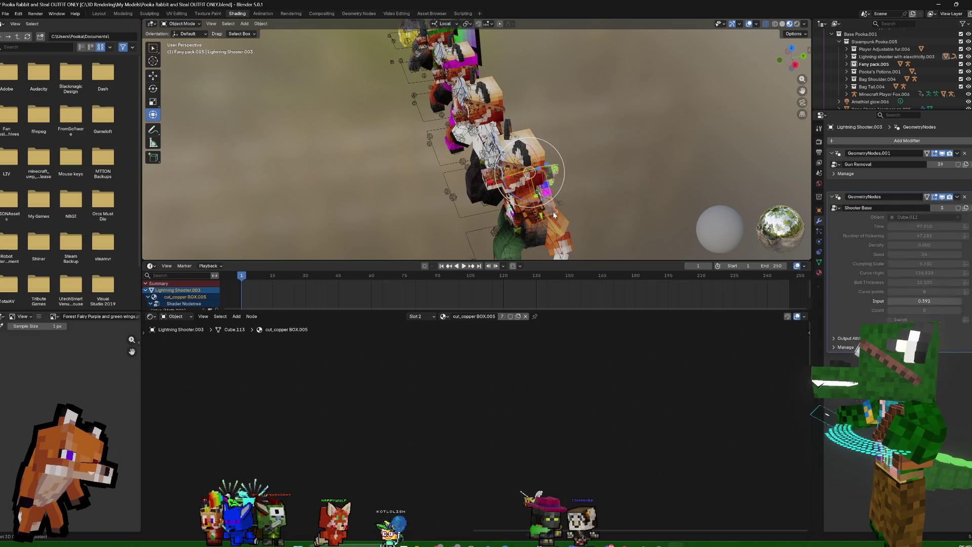
middle_click_drag(613, 152, 676, 135)
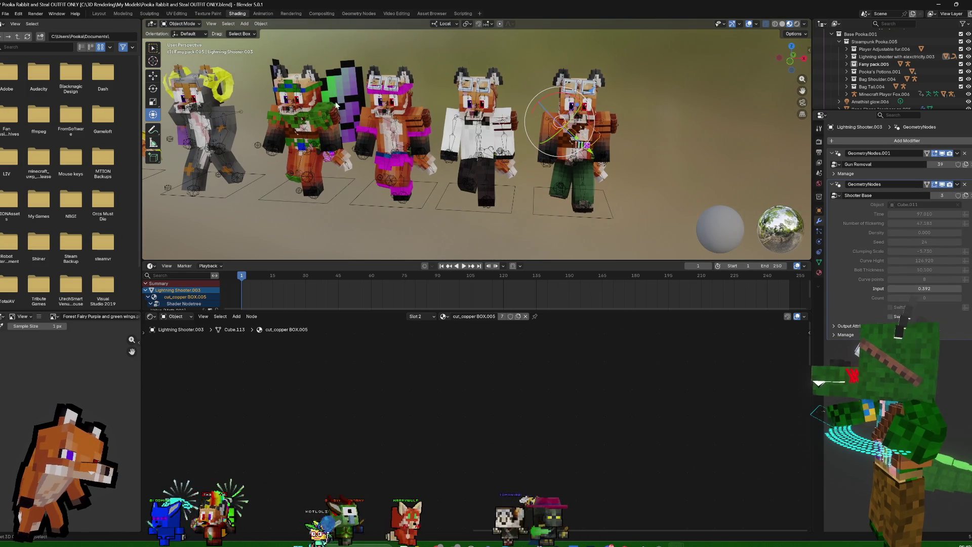
Switch to the Animation workspace and inspect the Back Holster and Hand Right action strips
left_click(263, 14)
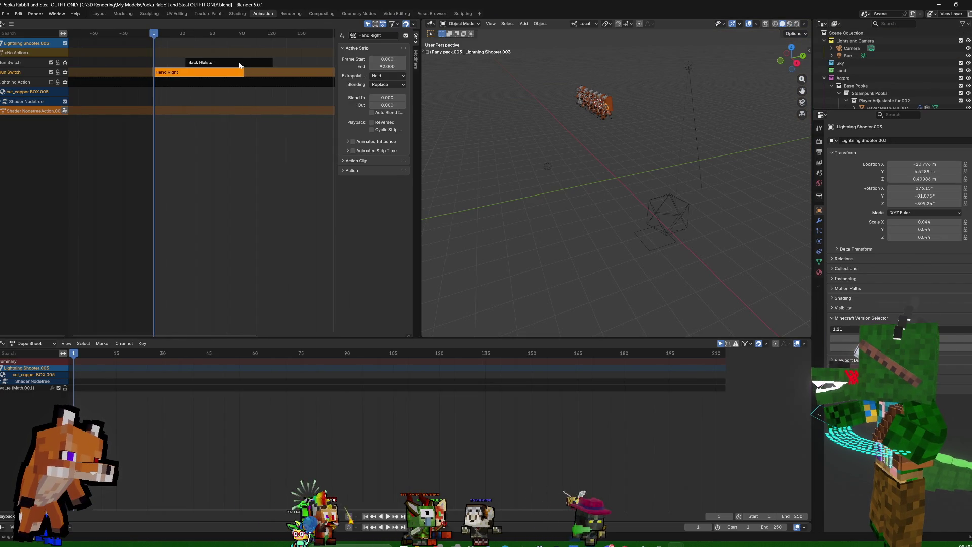
left_click(238, 64)
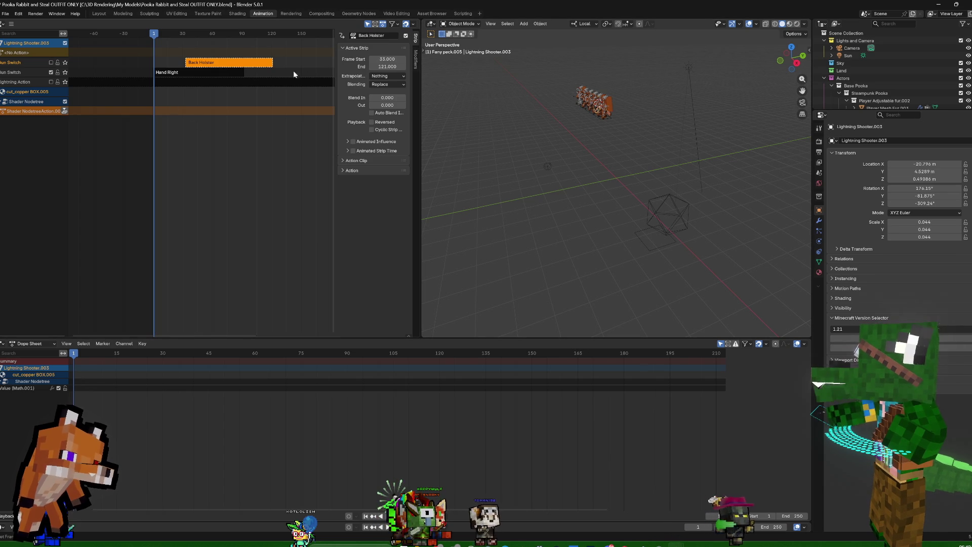
left_click(201, 73)
scroll(667, 130, "up", 3)
scroll(706, 127, "up", 2)
Show the characters in Material Preview and select the rightmost fox to list its action strips
key("KP_Decimal")
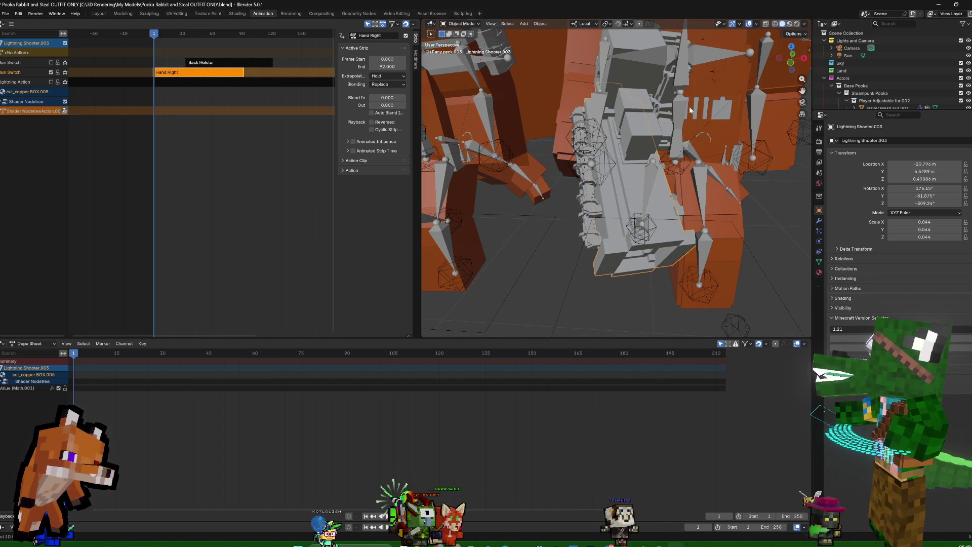
scroll(689, 107, "down", 2)
scroll(706, 136, "down", 2)
scroll(723, 167, "down", 2)
mouse_move(773, 165)
middle_mouse_down()
mouse_move(691, 162)
mouse_move(691, 185)
middle_mouse_up()
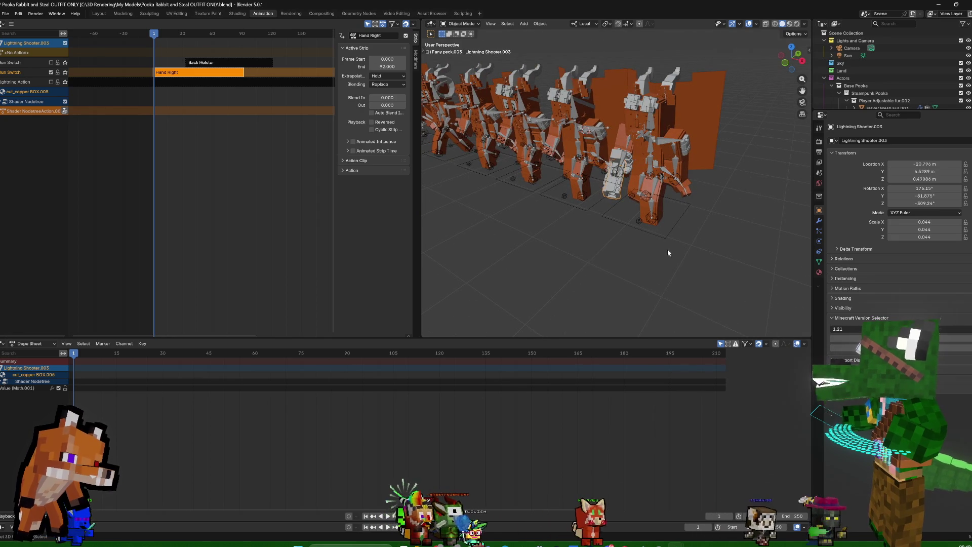
left_click(790, 24)
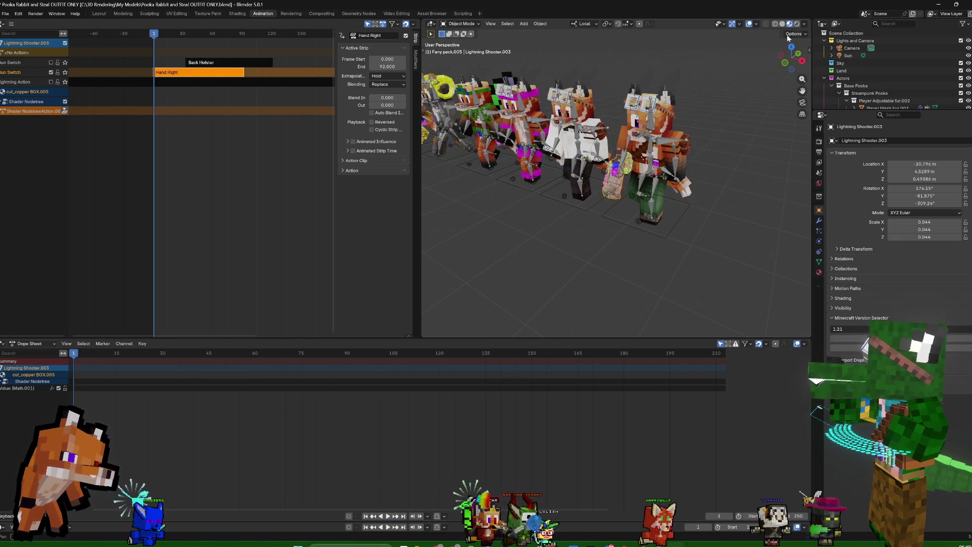
scroll(741, 197, "up", 3)
scroll(779, 185, "up", 2)
scroll(791, 171, "down", 3)
mouse_move(713, 180)
middle_mouse_down()
mouse_move(778, 181)
mouse_move(761, 189)
middle_mouse_up()
scroll(778, 180, "up", 3)
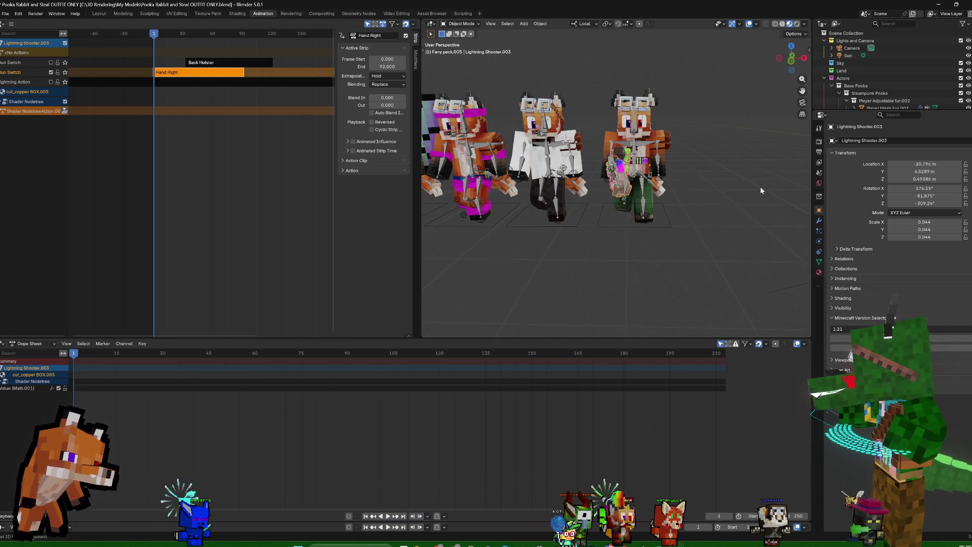
left_click(636, 142)
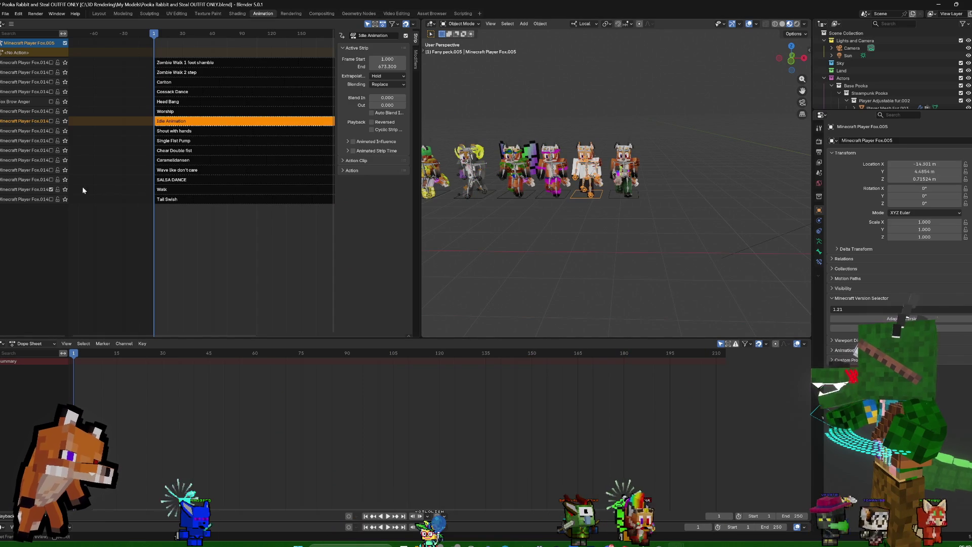
Check the neighbouring foxes, deselect everything and save the outfit file with Ctrl+S
left_click(550, 170)
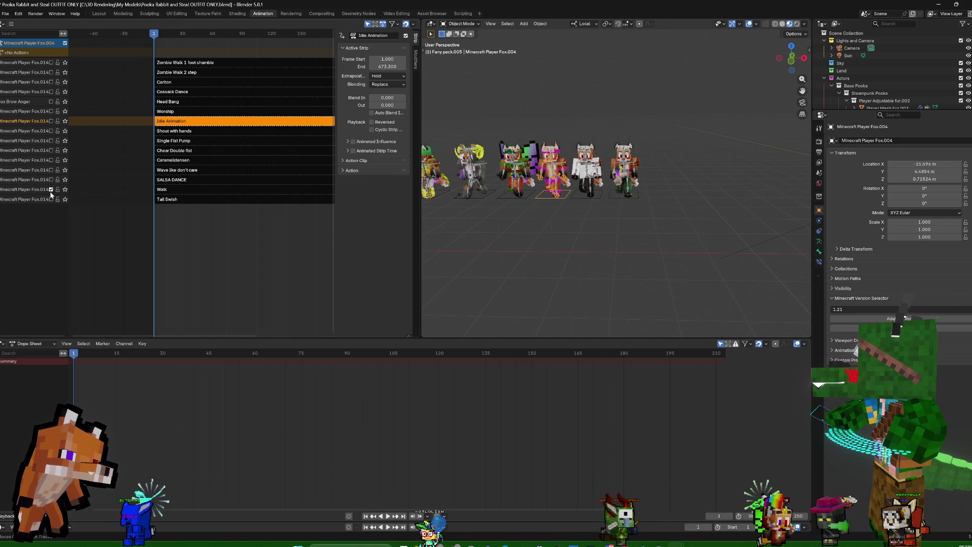
left_click(516, 168)
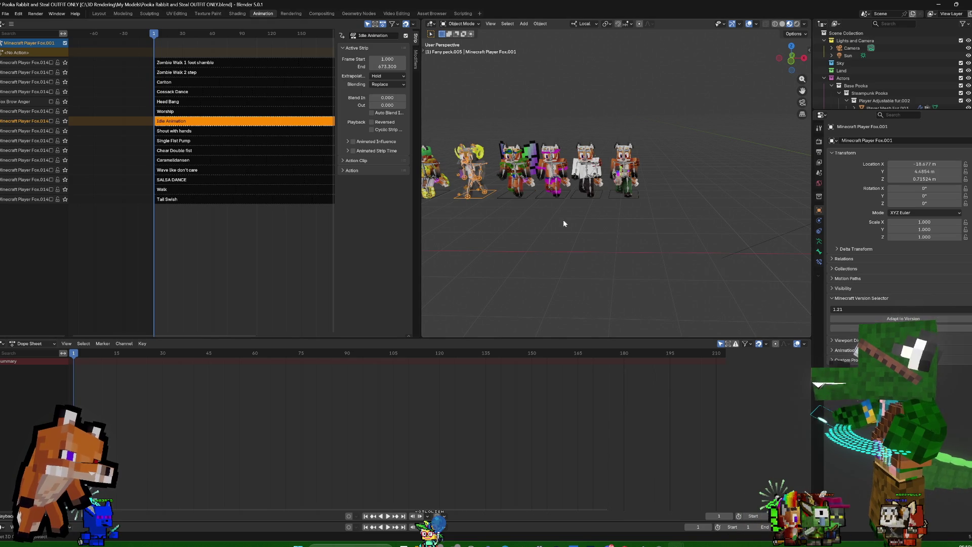
middle_click_drag(564, 223, 491, 174)
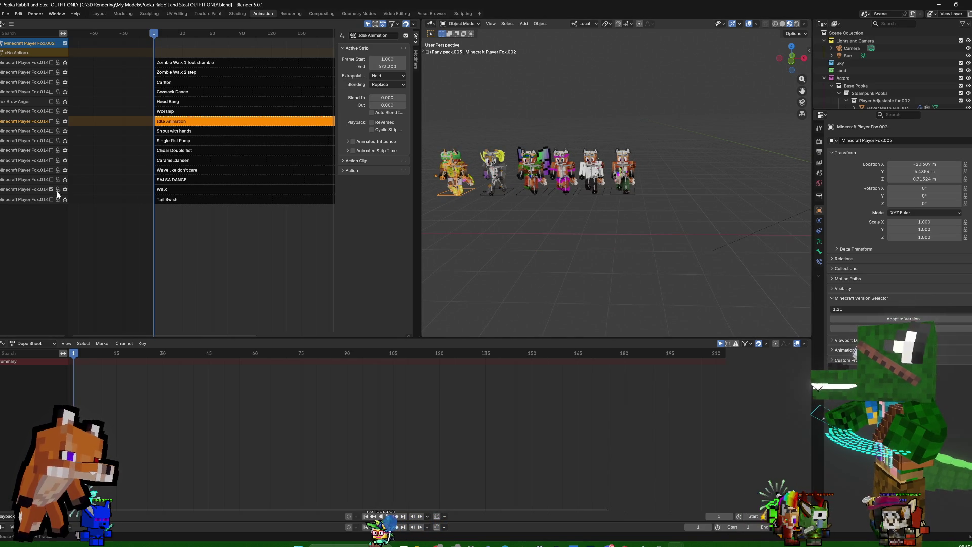
left_click(655, 165)
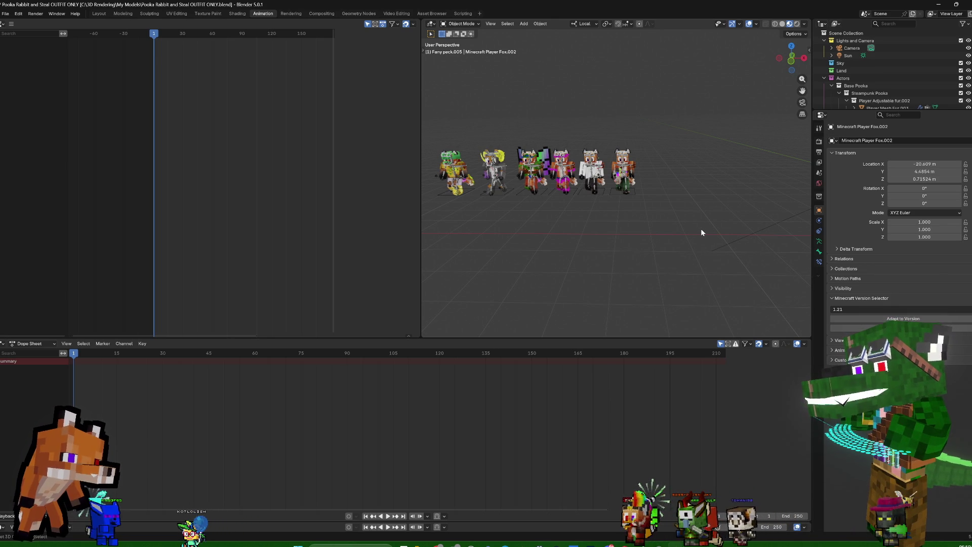
key("ctrl+s")
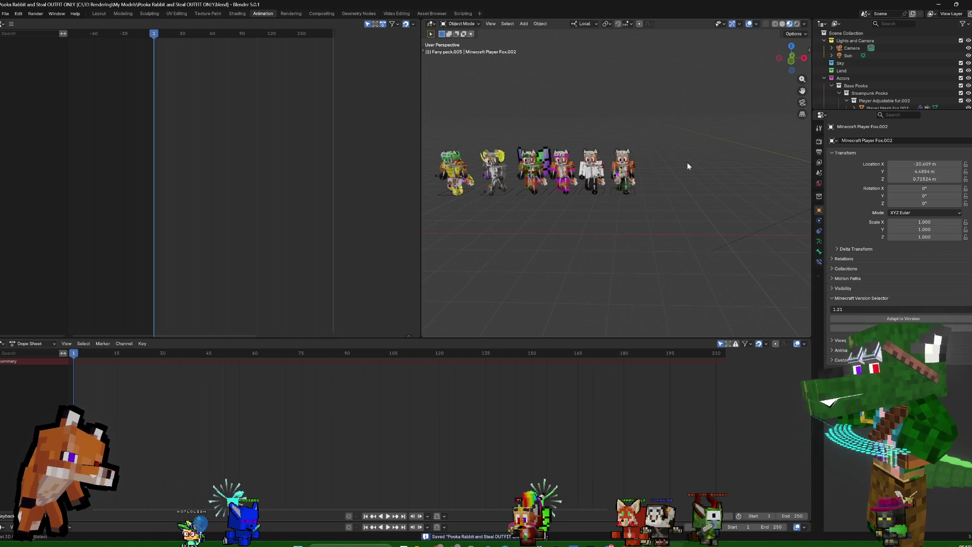
Back in the sprite sheet file, delete Empty.005 from the Mage collection and select the Plane object
key("alt+Tab")
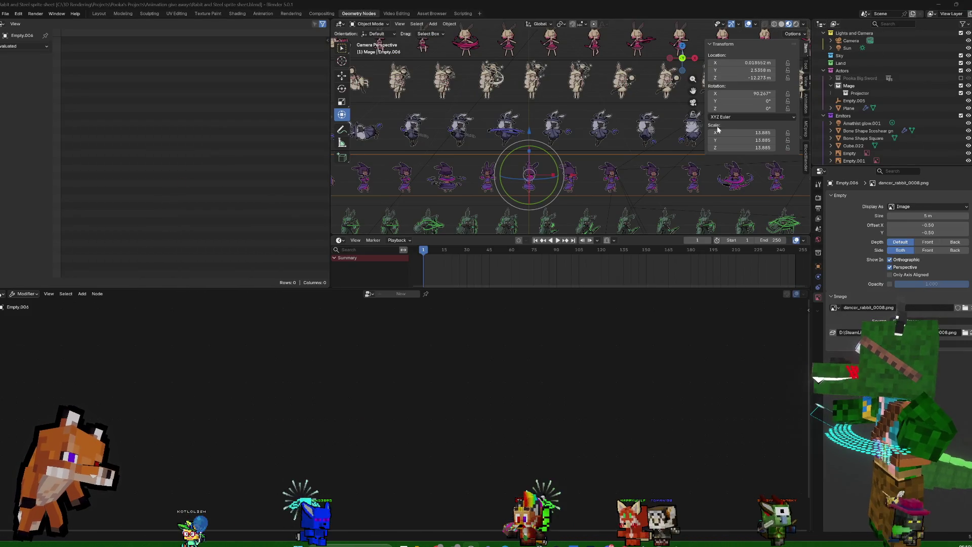
scroll(625, 112, "up", 3, "shift")
scroll(619, 80, "up", 3, "shift")
scroll(623, 85, "down", 2)
scroll(632, 111, "down", 1)
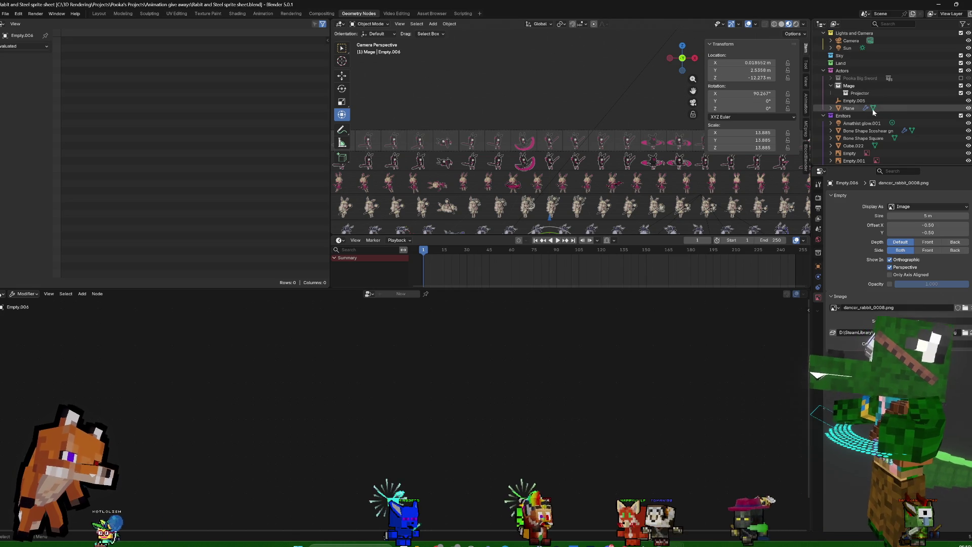
left_click(849, 86)
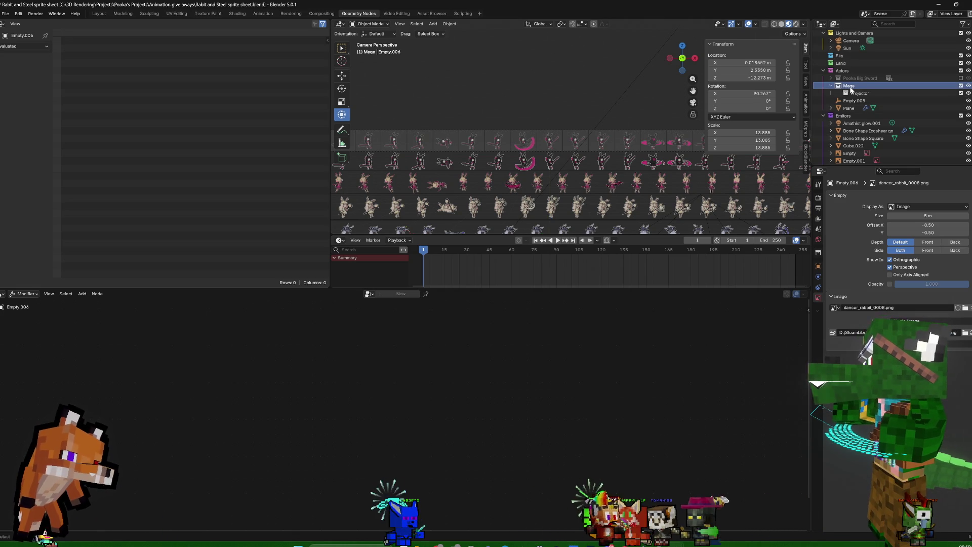
left_click(854, 101)
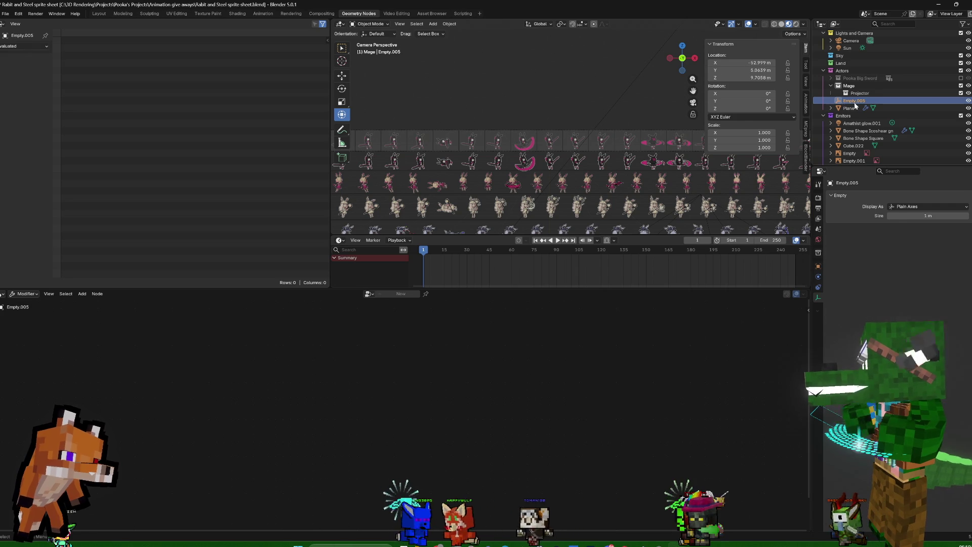
key("Delete")
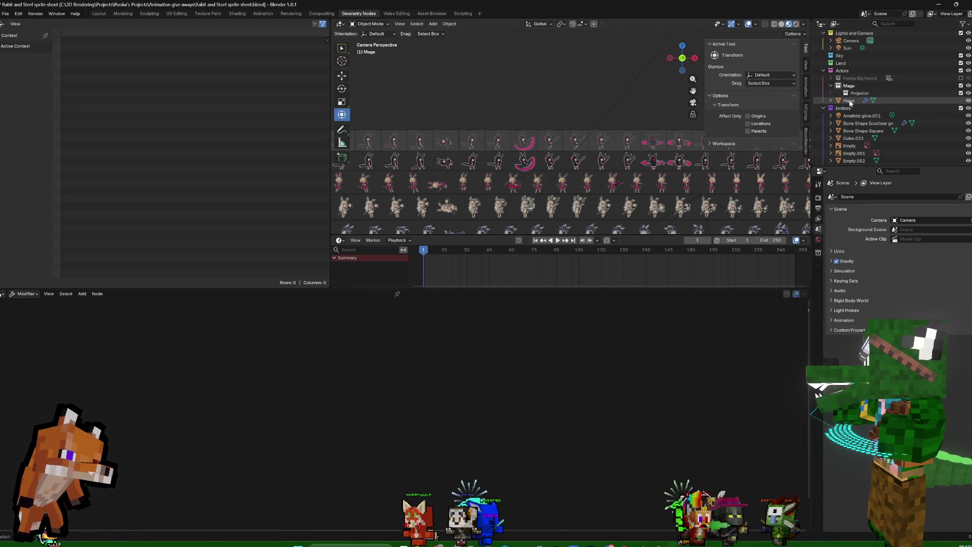
left_click(850, 100)
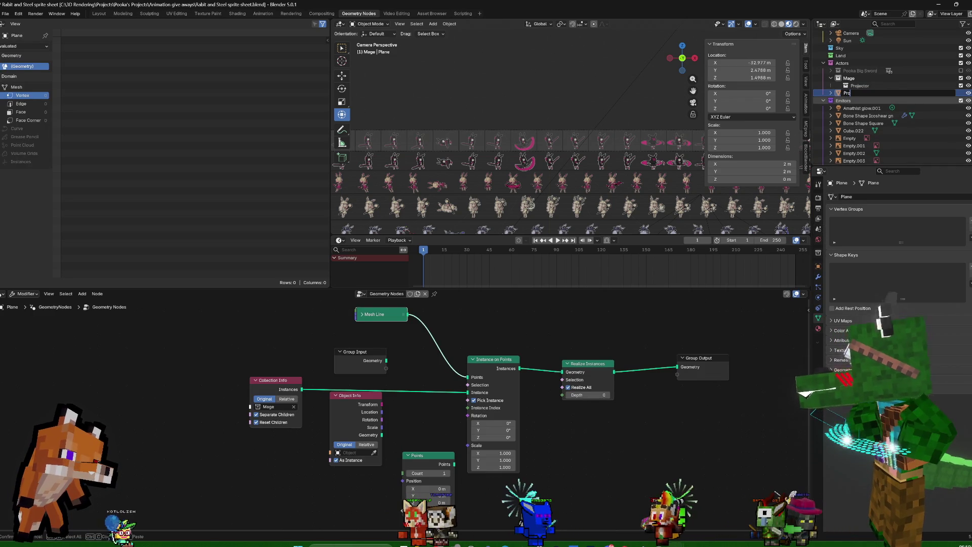
type("jector")
Rename the Plane object to Projector Mage and the Projector collection to Projector Mage
key("Return")
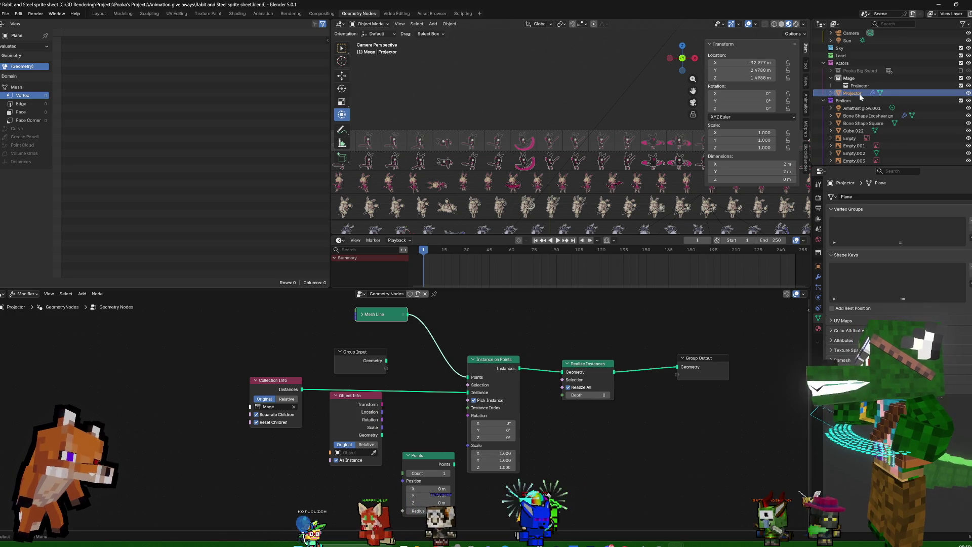
double_click(859, 93)
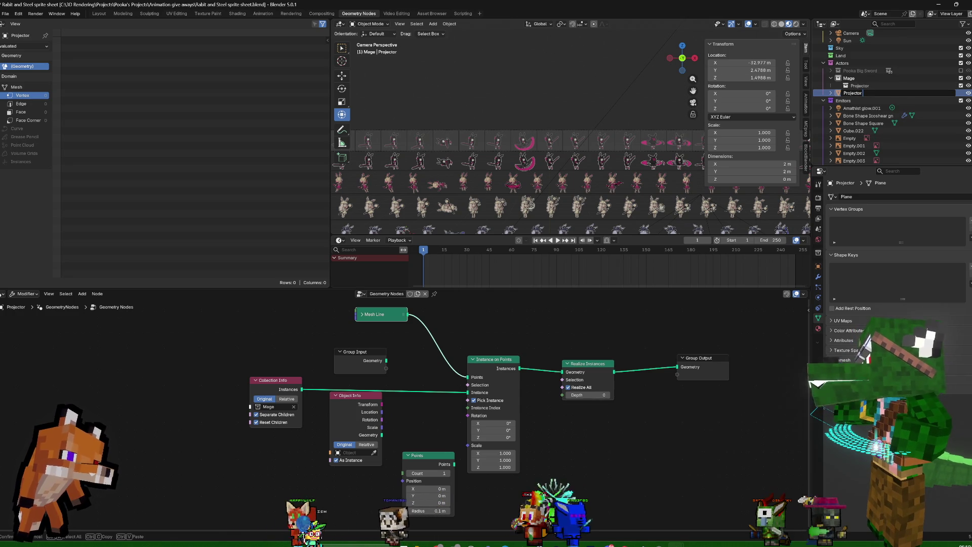
type(" Mage")
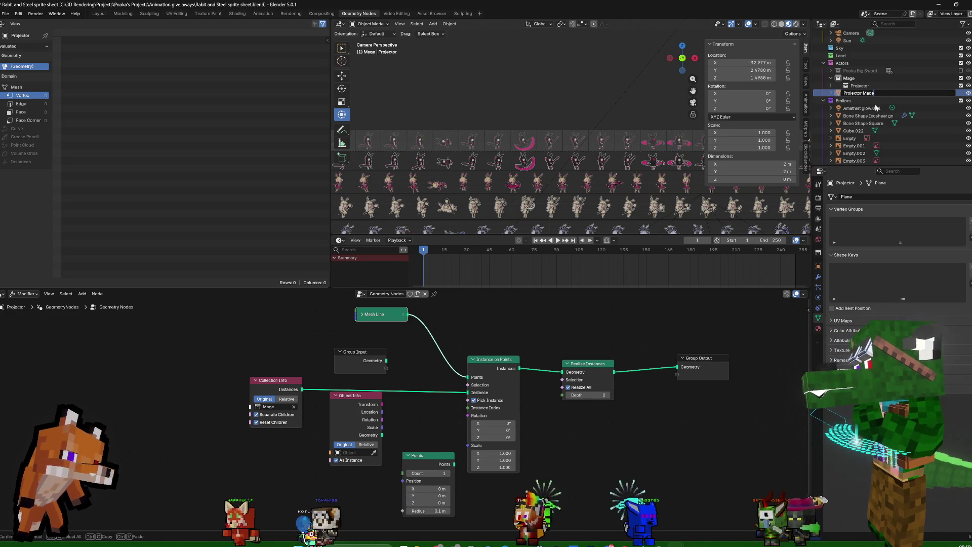
key("Return")
double_click(860, 93)
type("Projector Mage")
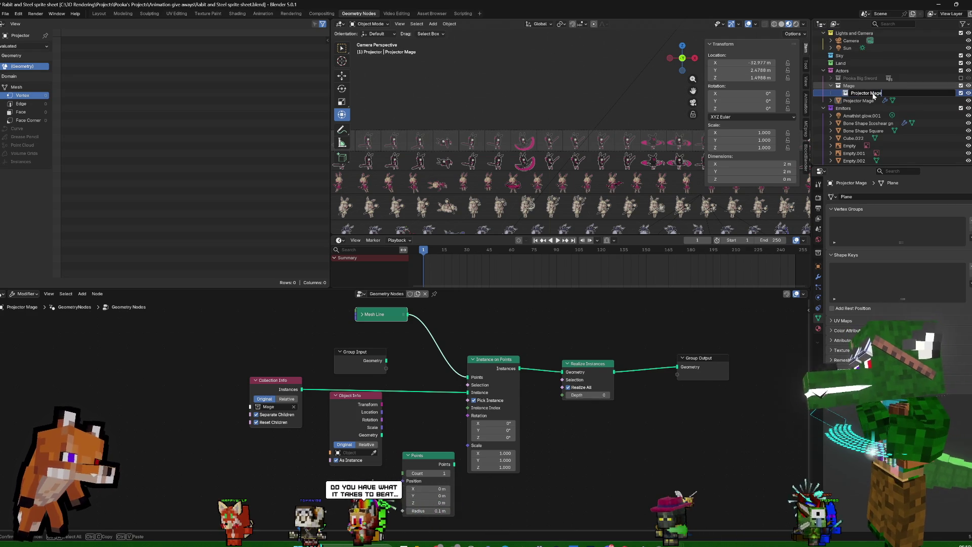
key("Return")
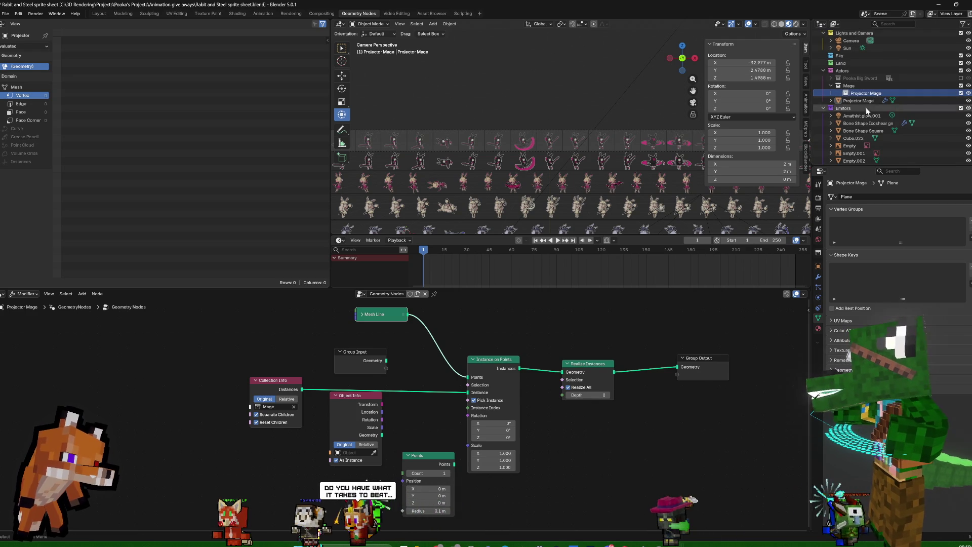
right_click(826, 86)
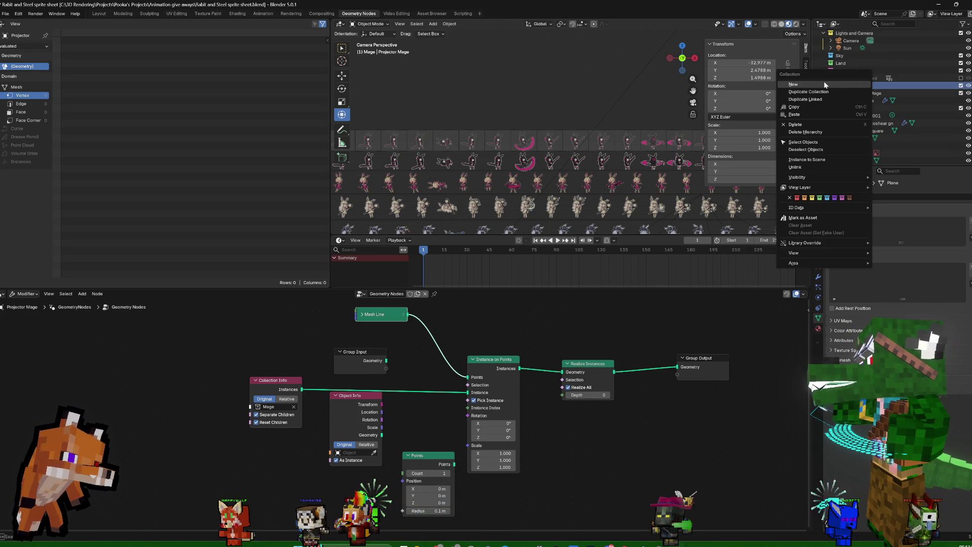
Create a Mage Poses collection inside Mage and move Projector Mage into its own collection
left_click(824, 81)
double_click(857, 93)
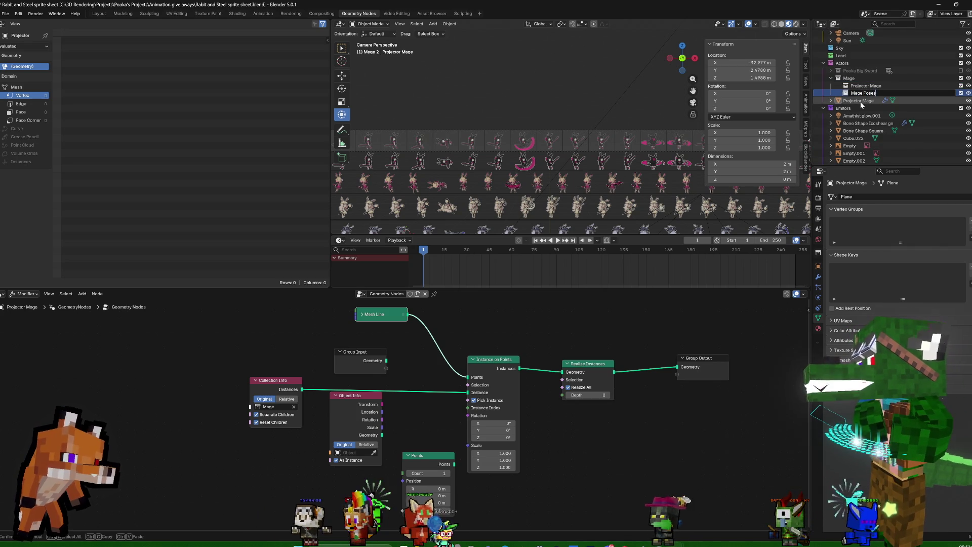
key("Return")
left_click_drag(858, 101, 867, 88)
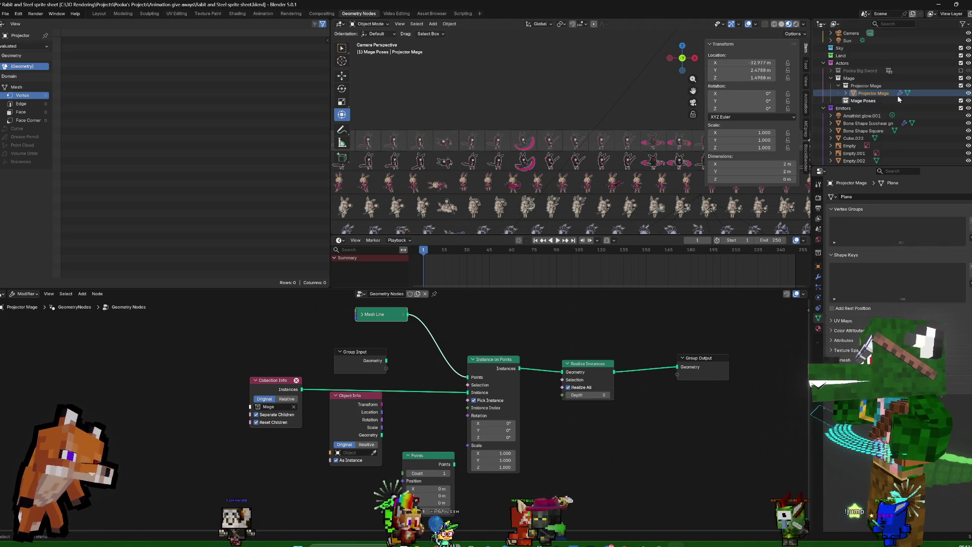
left_click(867, 102)
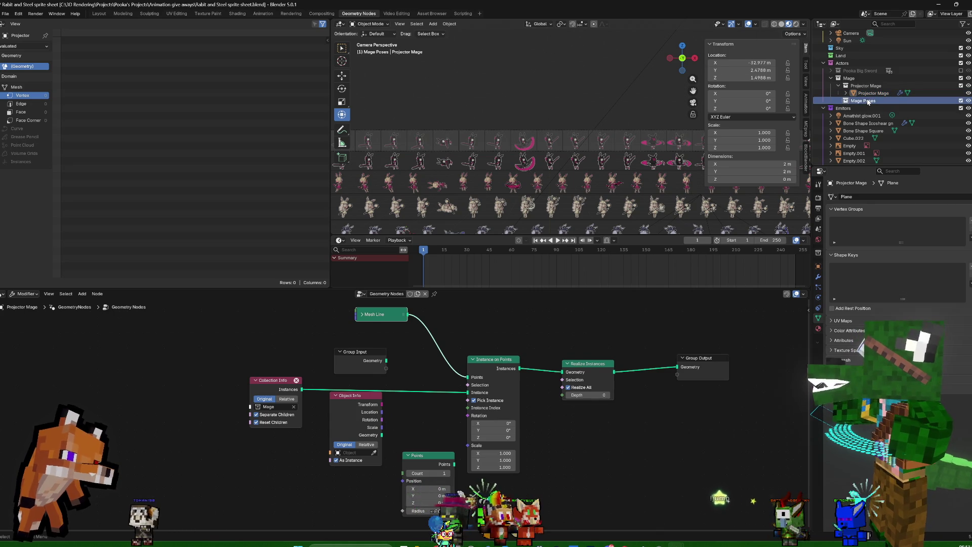
Point the Collection Info node at Mage Poses and save the sprite sheet file
left_click(278, 408)
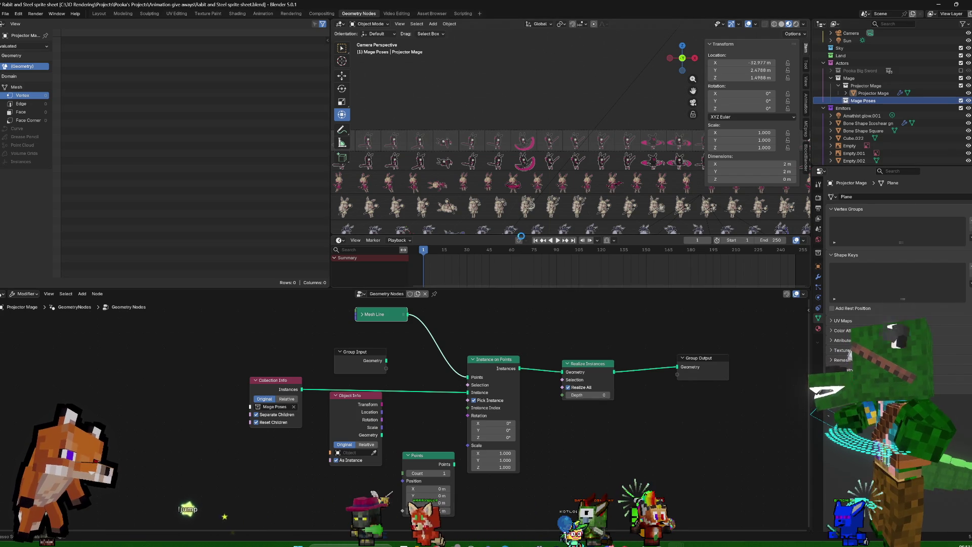
key("ctrl+s")
left_click(4, 13)
mouse_move(17, 120)
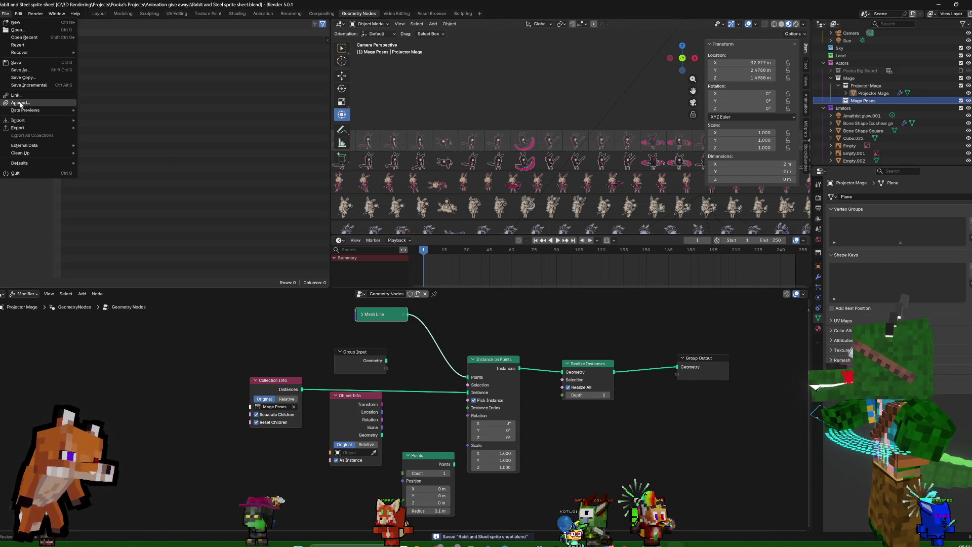
left_click(21, 101)
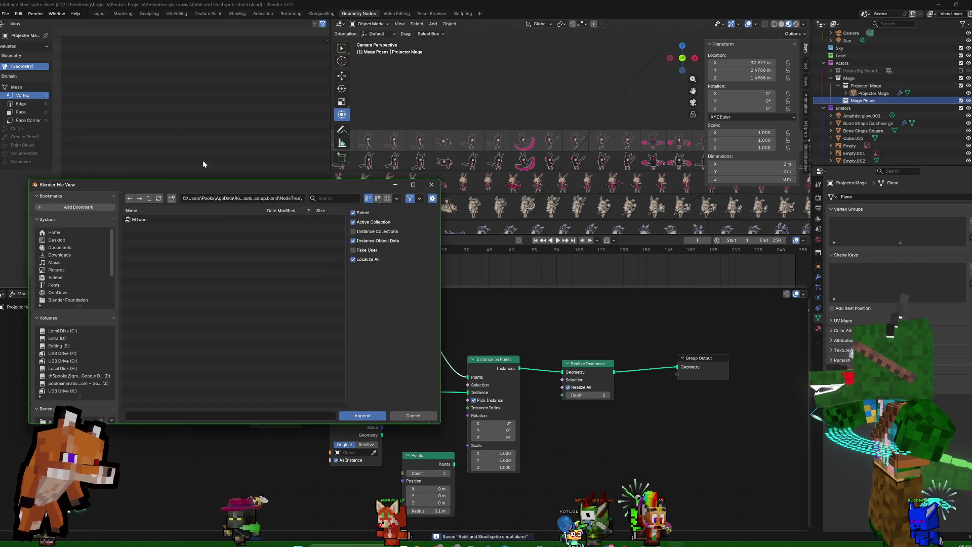
left_click(76, 330)
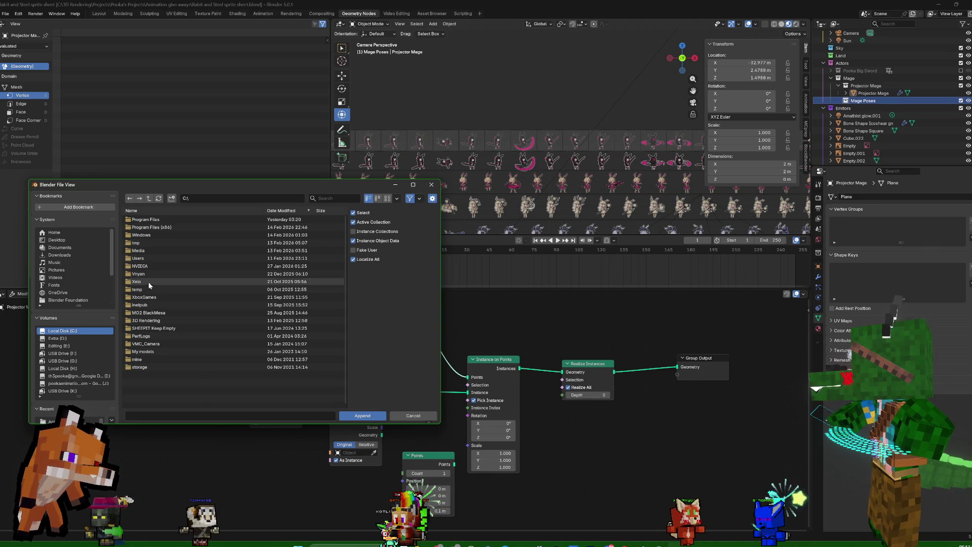
double_click(150, 319)
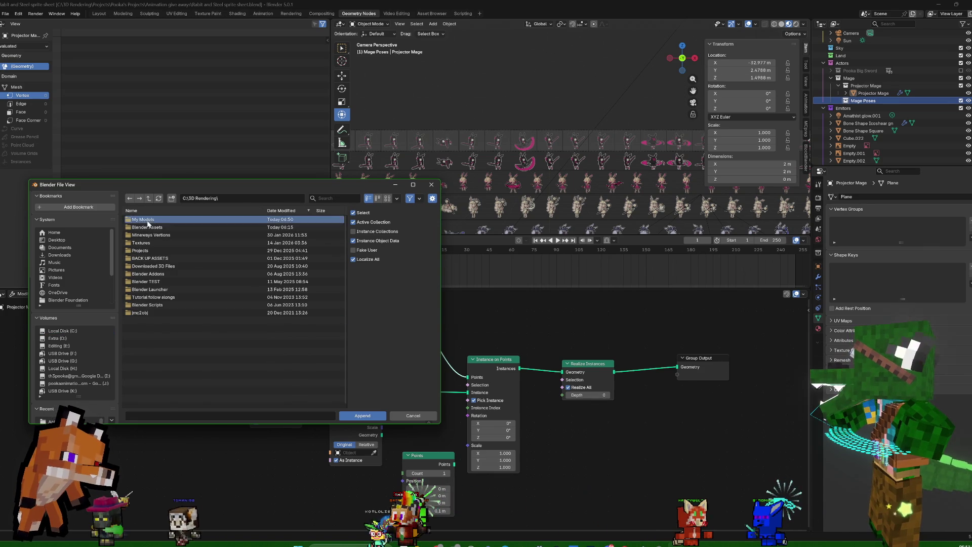
double_click(143, 219)
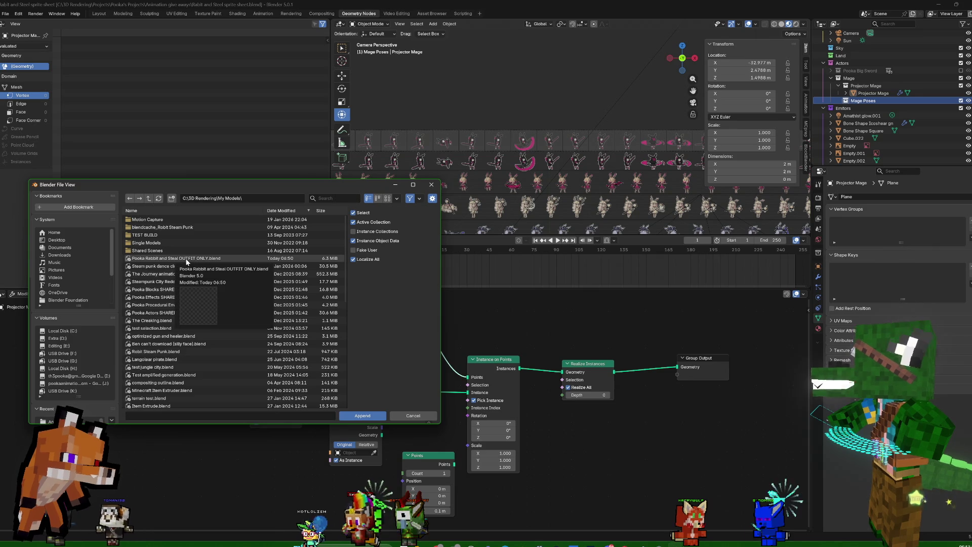
double_click(187, 259)
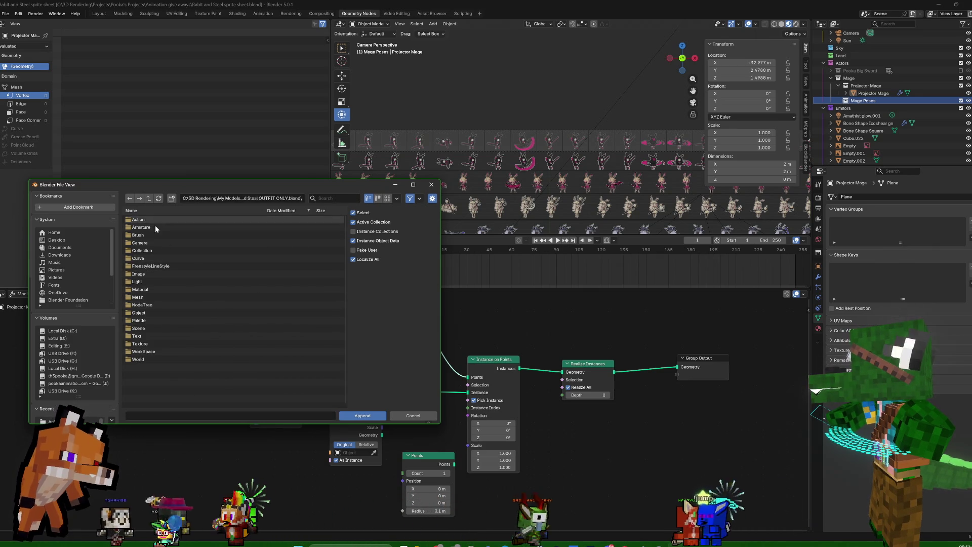
double_click(143, 250)
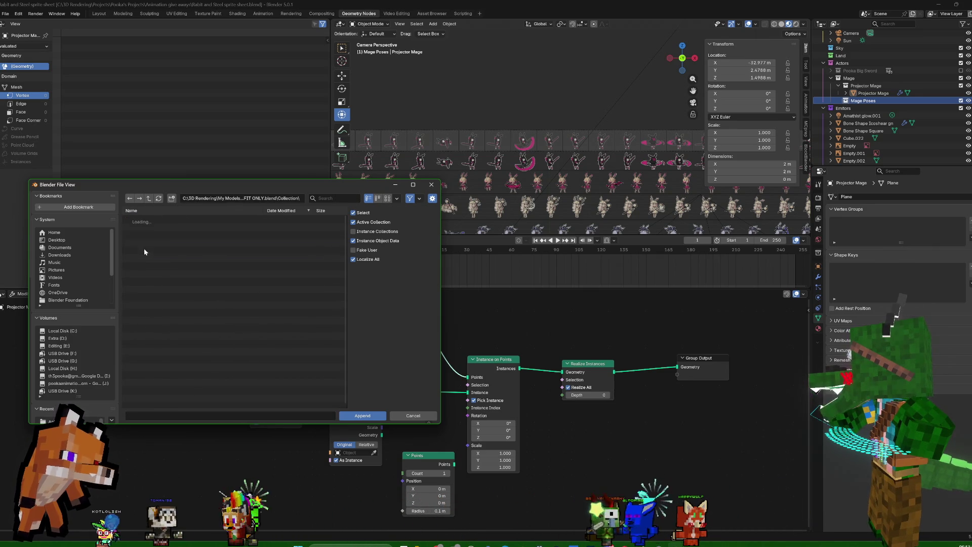
scroll(162, 363, "down", 3)
scroll(161, 361, "down", 8)
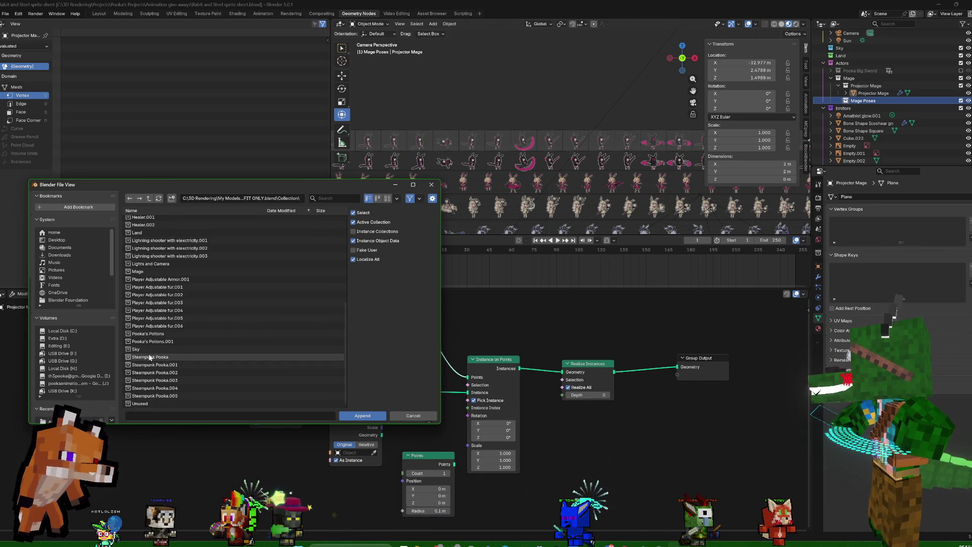
scroll(134, 343, "up", 1)
double_click(129, 287)
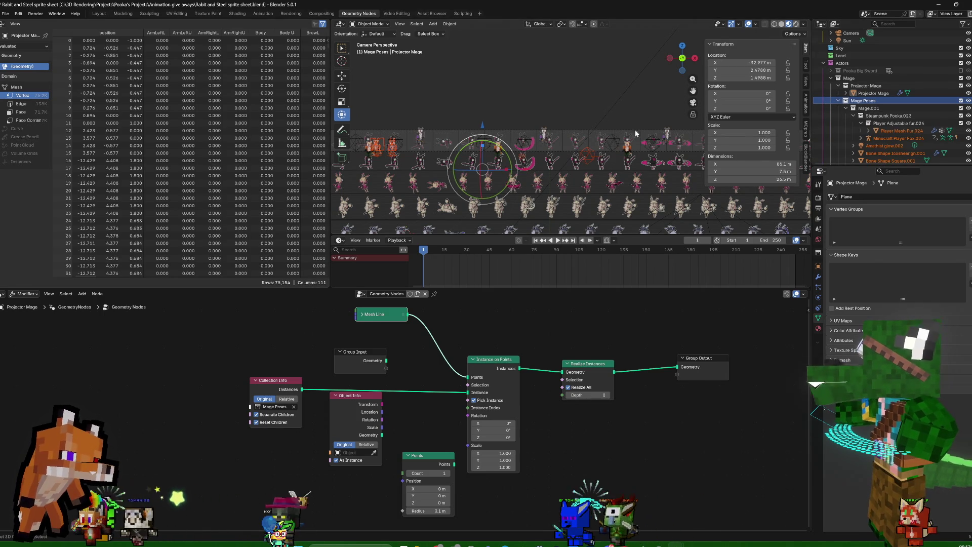
key("Delete")
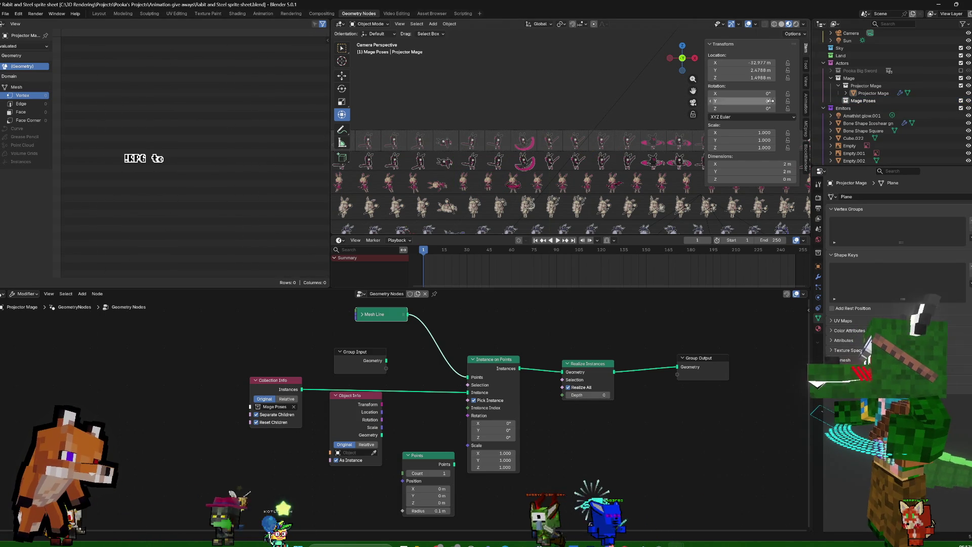
left_click(860, 99)
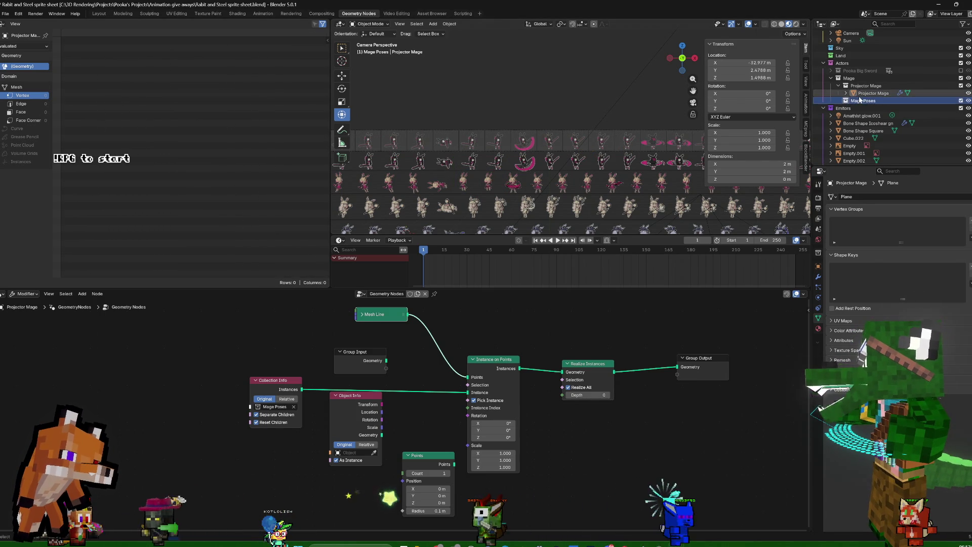
Link the Mage collection from the outfit blend file into Mage Poses
left_click(9, 14)
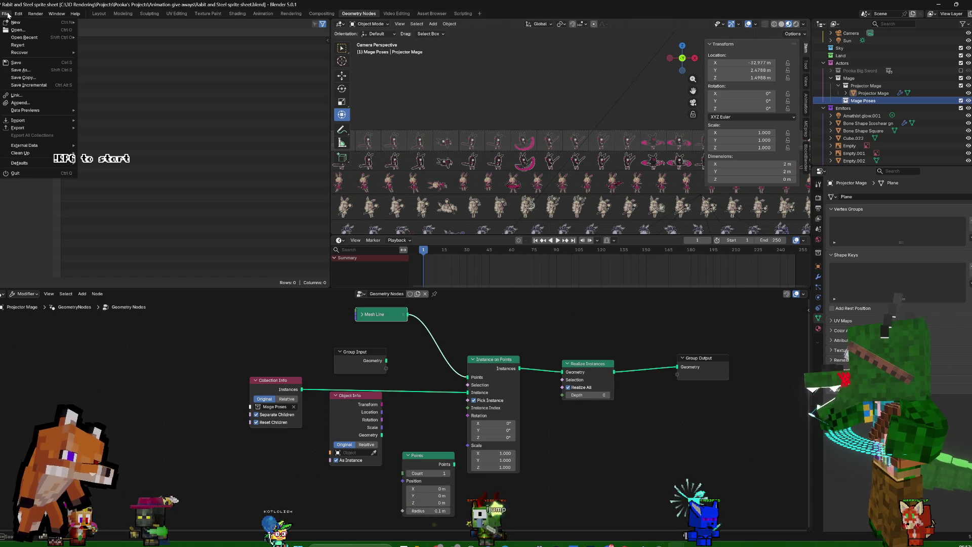
left_click(30, 103)
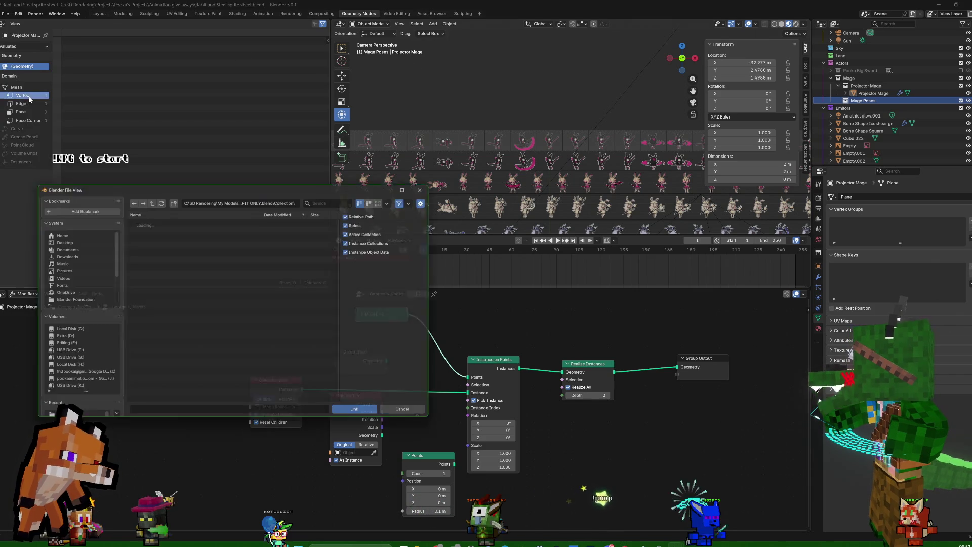
scroll(152, 347, "down", 3)
double_click(145, 320)
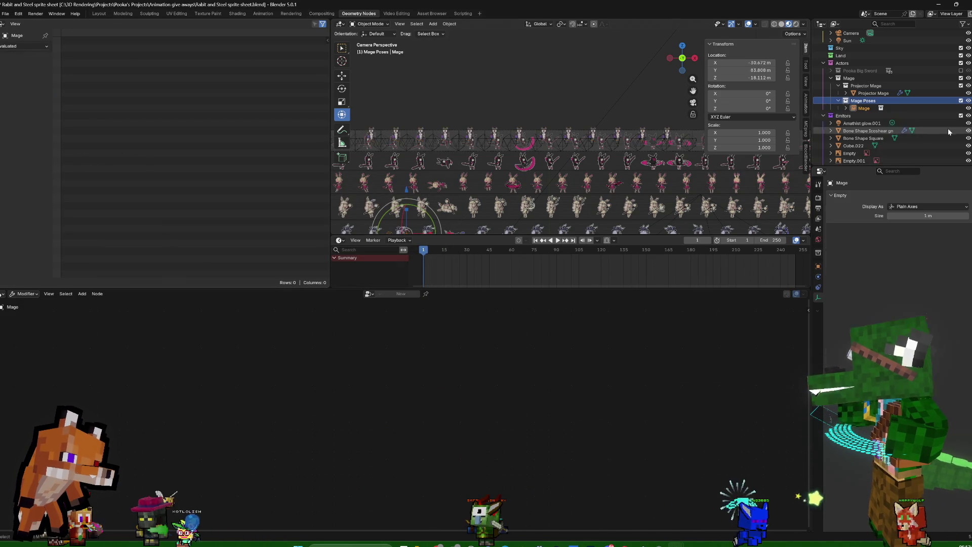
Reset the linked Mage instance's location to the world origin with Alt+G
left_click(870, 109)
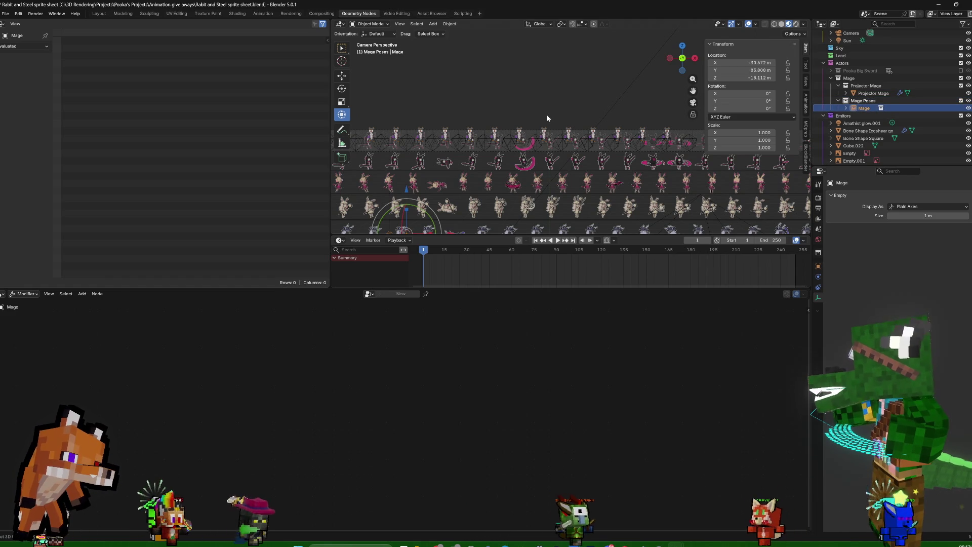
key("alt+g")
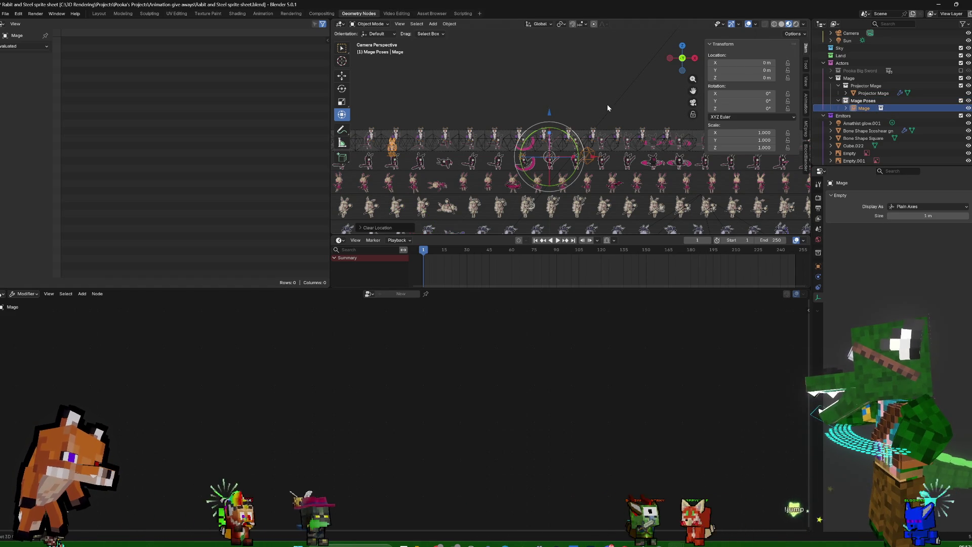
middle_click_drag(605, 97, 603, 122)
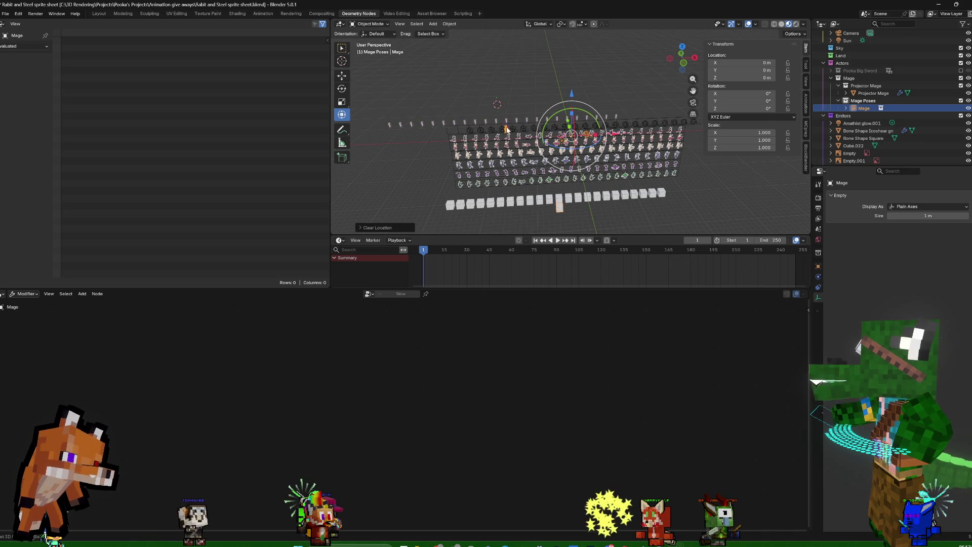
right_click(862, 108)
mouse_move(827, 109)
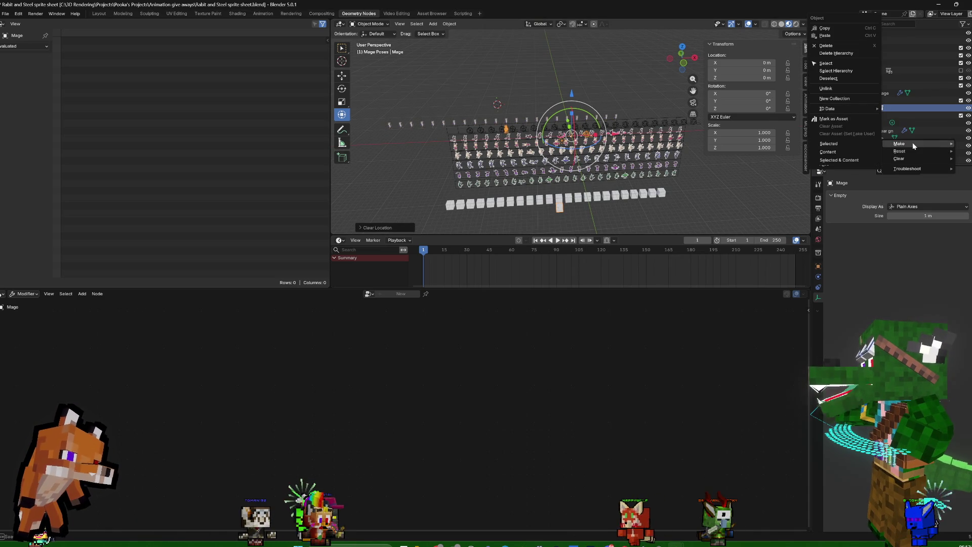
mouse_move(900, 144)
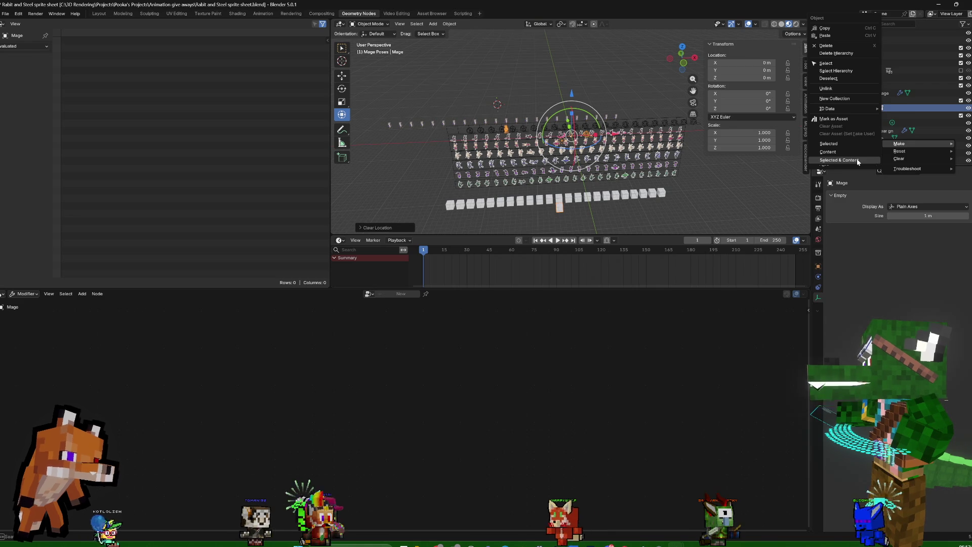
Library-override the Mage instance with its contents and move Minecraft Player Fox.024 to the origin
left_click(858, 161)
left_click(851, 109)
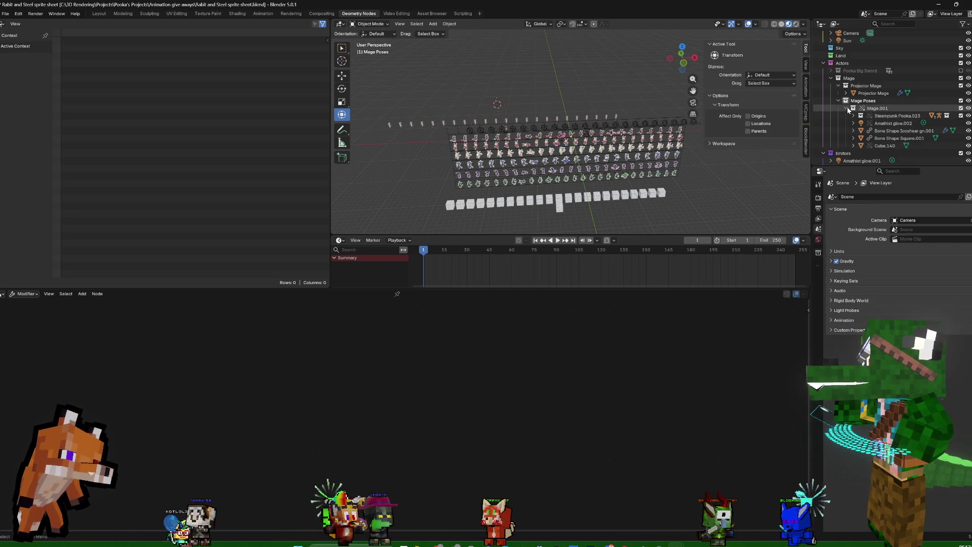
left_click(860, 116)
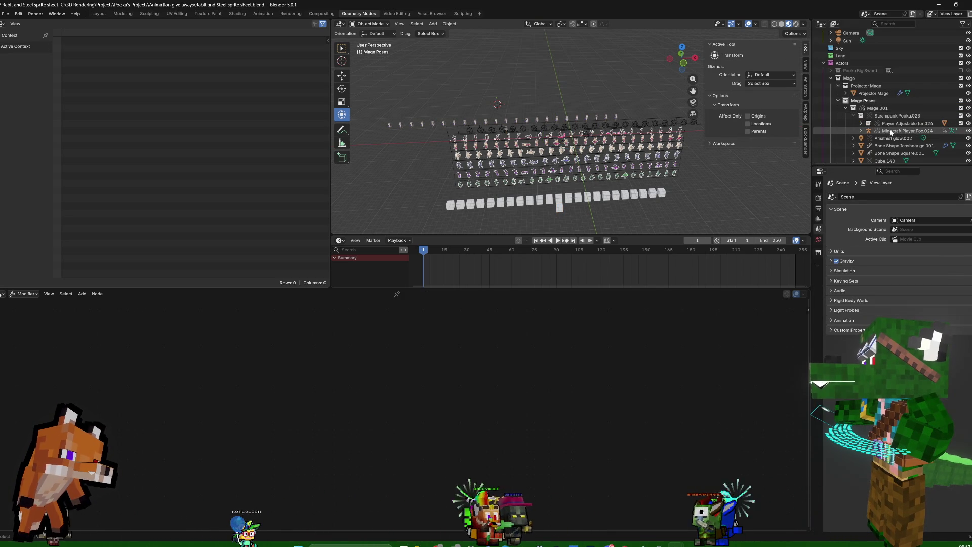
left_click(892, 131)
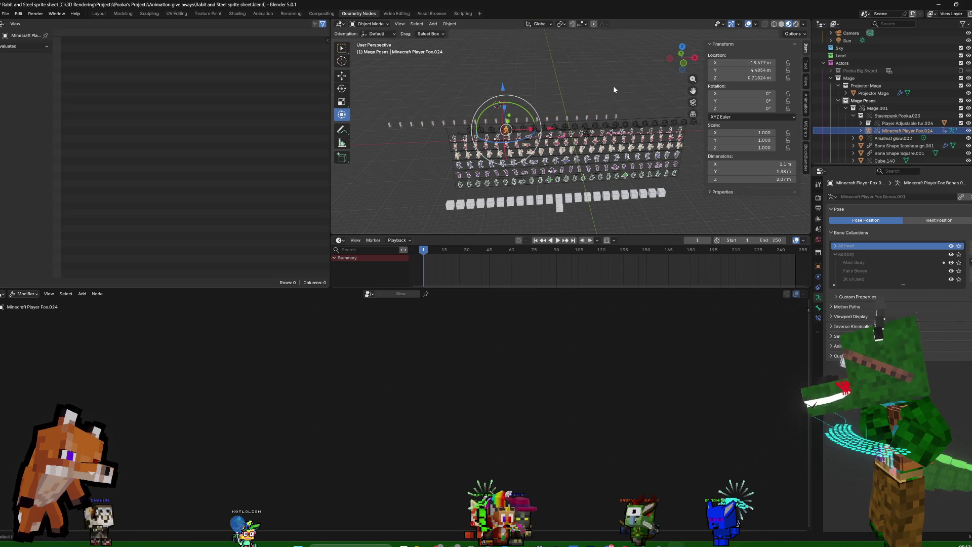
key("alt+g")
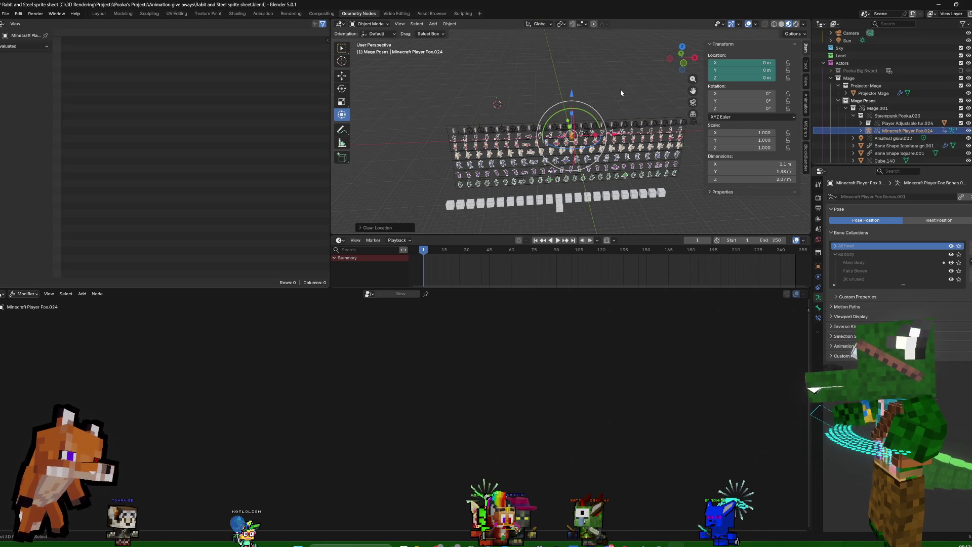
scroll(622, 89, "up", 1)
scroll(624, 91, "up", 2)
scroll(614, 89, "up", 1)
scroll(635, 71, "up", 1)
Inspect the character rows from several angles, then minimize Blender to show the desktop
middle_click_drag(614, 86, 634, 90)
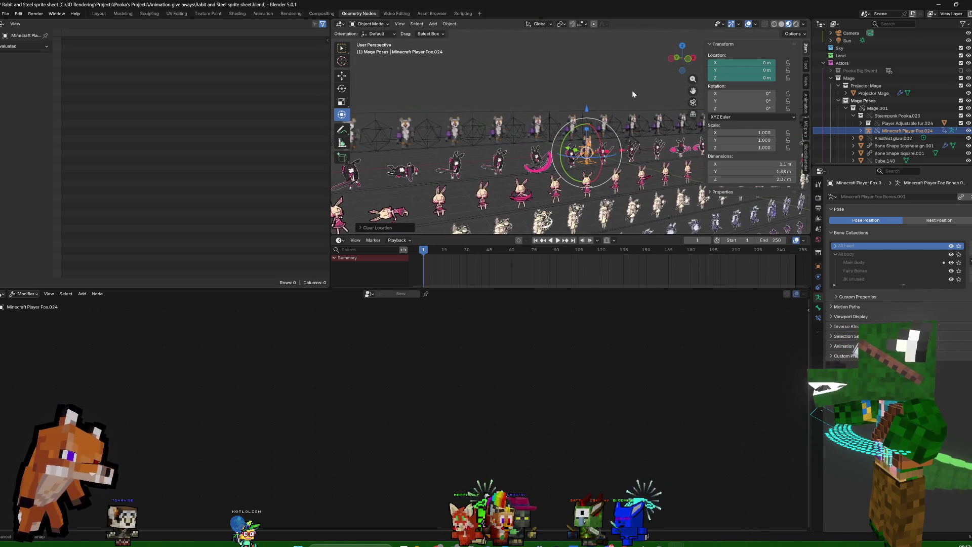
left_click(877, 139)
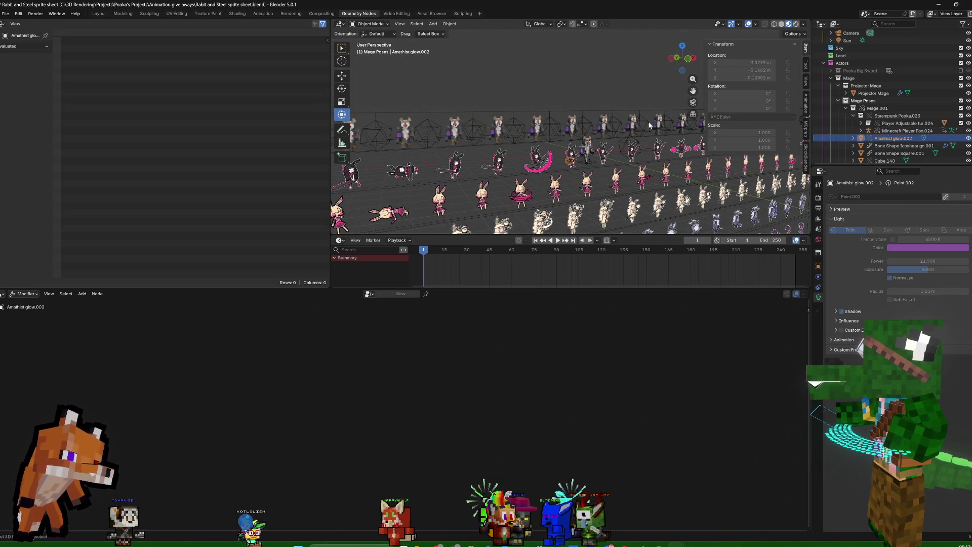
mouse_move(618, 106)
middle_mouse_down()
mouse_move(577, 98)
mouse_move(593, 111)
middle_mouse_up()
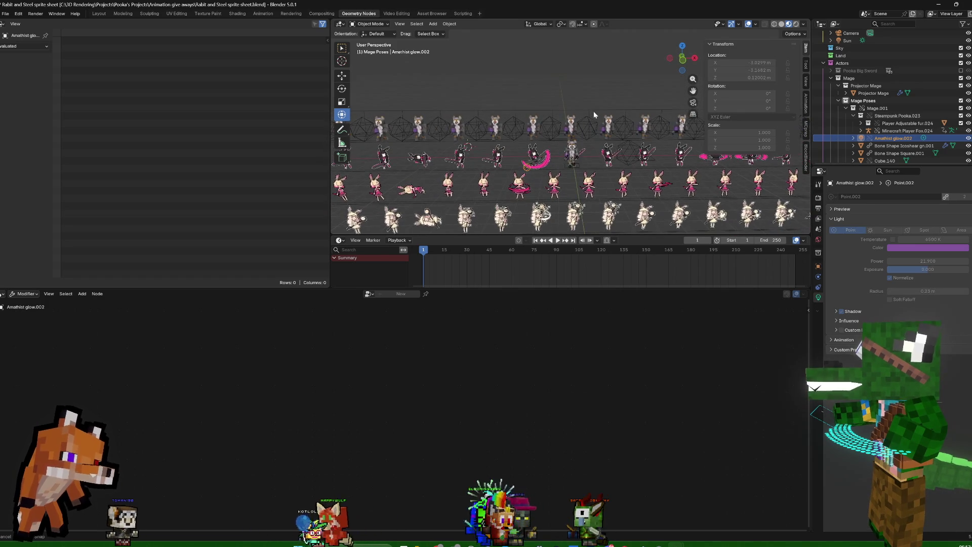
middle_click_drag(626, 96, 553, 87)
mouse_move(583, 158)
middle_mouse_down()
mouse_move(644, 132)
mouse_move(656, 138)
middle_mouse_up()
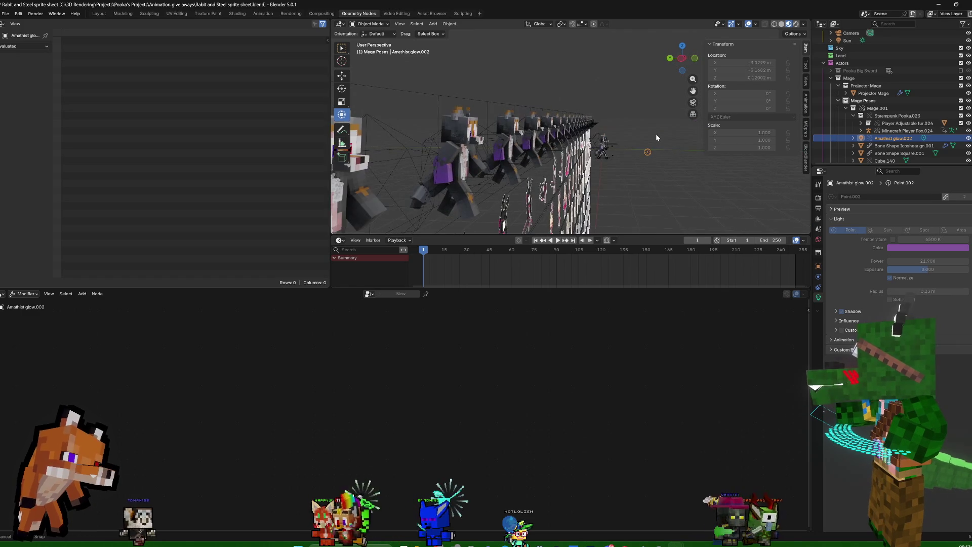
scroll(656, 134, "up", 1)
scroll(656, 134, "up", 3)
scroll(657, 133, "up", 2)
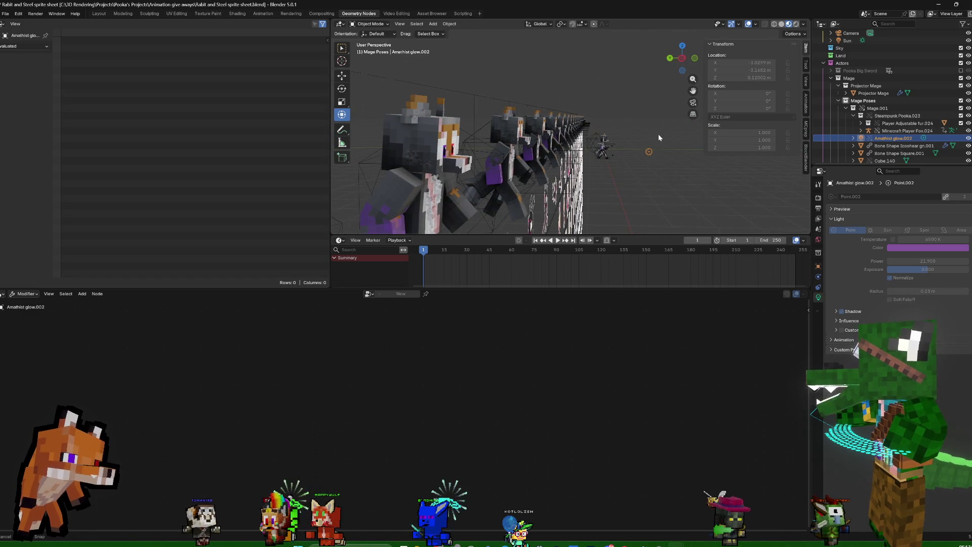
scroll(915, 129, "down", 2)
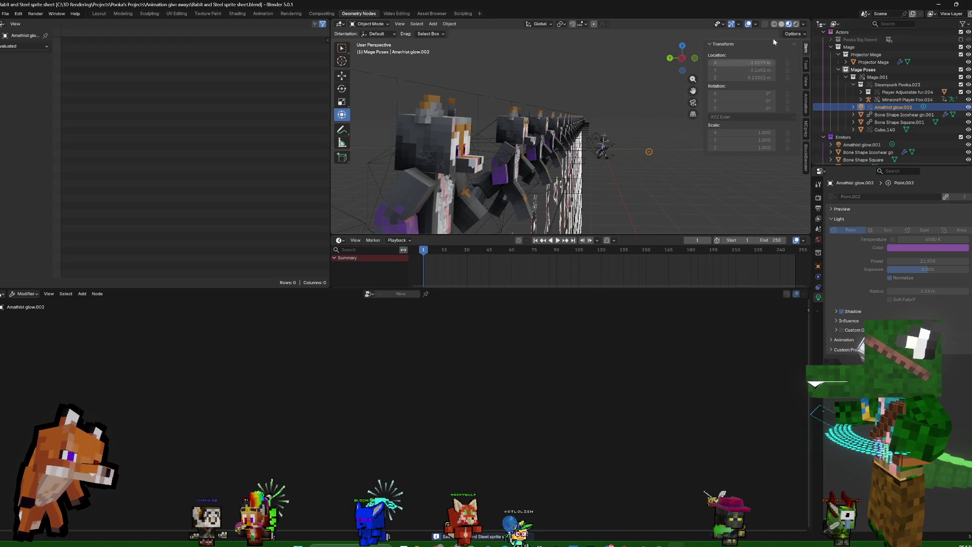
key("super+d")
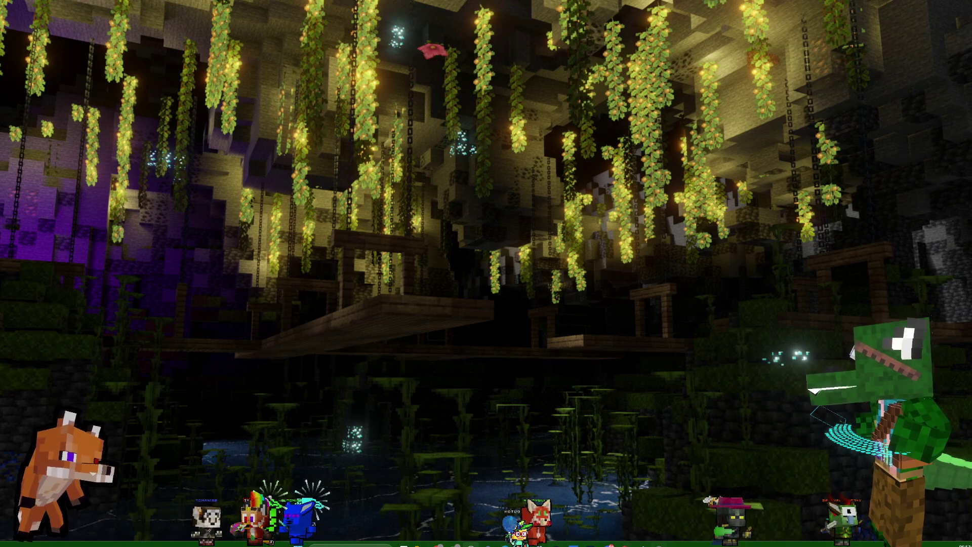
Bring the Pooka Rabbit and Steal OUTFIT ONLY Blender window to the front
mouse_move(620, 541)
left_click(620, 485)
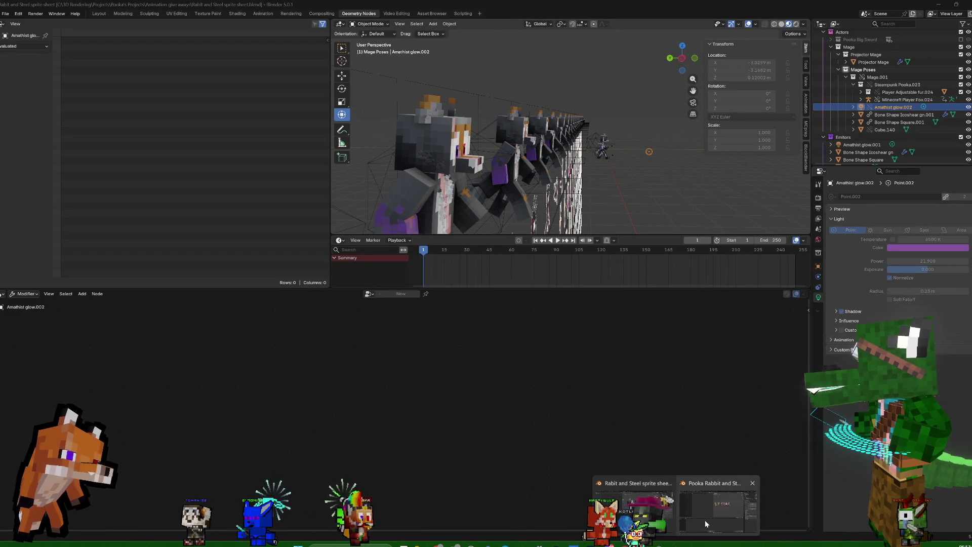
left_click(704, 520)
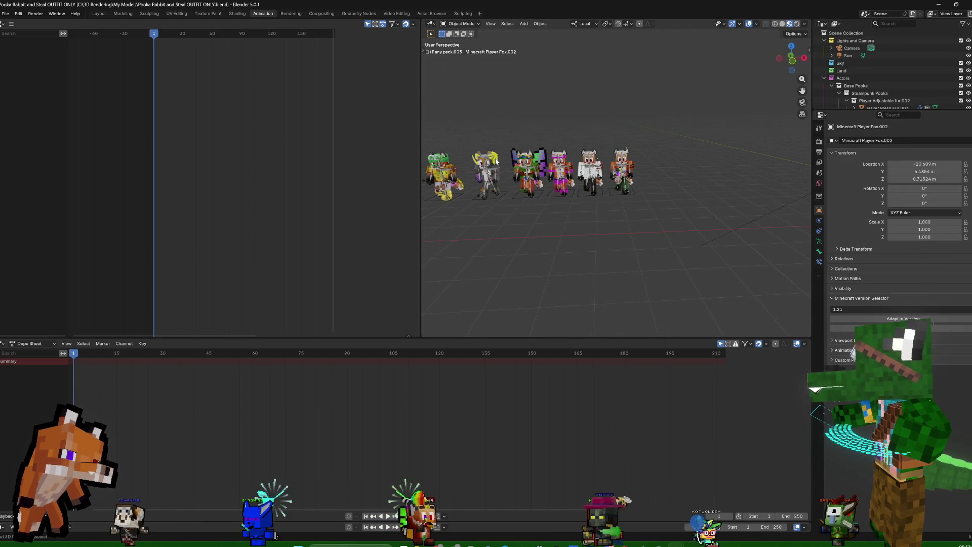
scroll(856, 74, "down", 2)
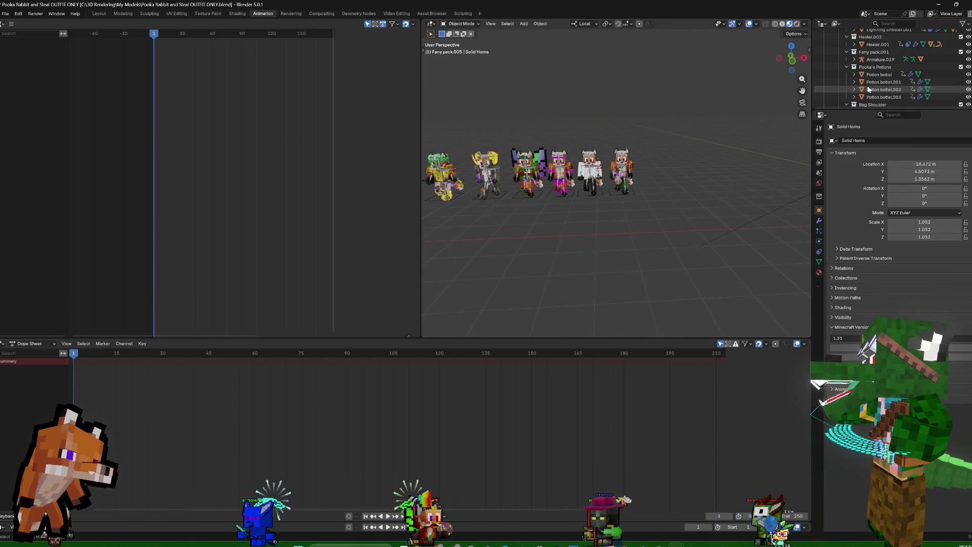
Browse the Outliner's Steampunk Pooka, Base Pooka.001 and Sniper collections, then show the Layout workspace
left_click(839, 62)
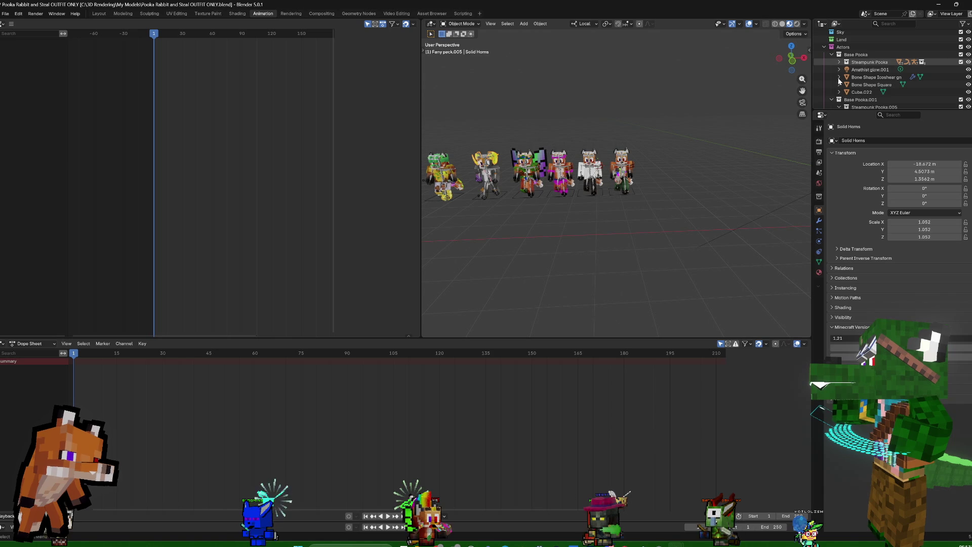
left_click(857, 99)
scroll(856, 99, "down", 2)
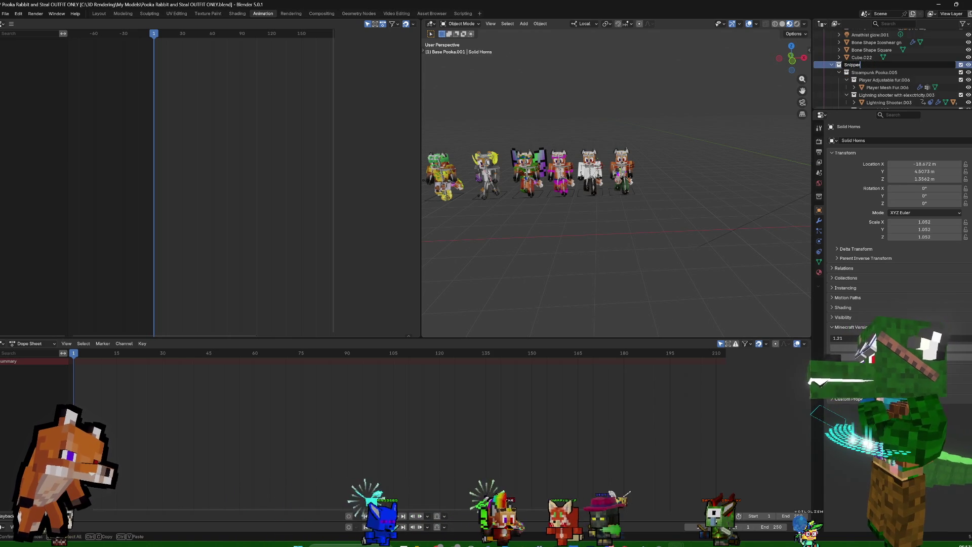
left_click(850, 64)
scroll(841, 73, "down", 2)
scroll(842, 69, "down", 2)
scroll(843, 61, "down", 2)
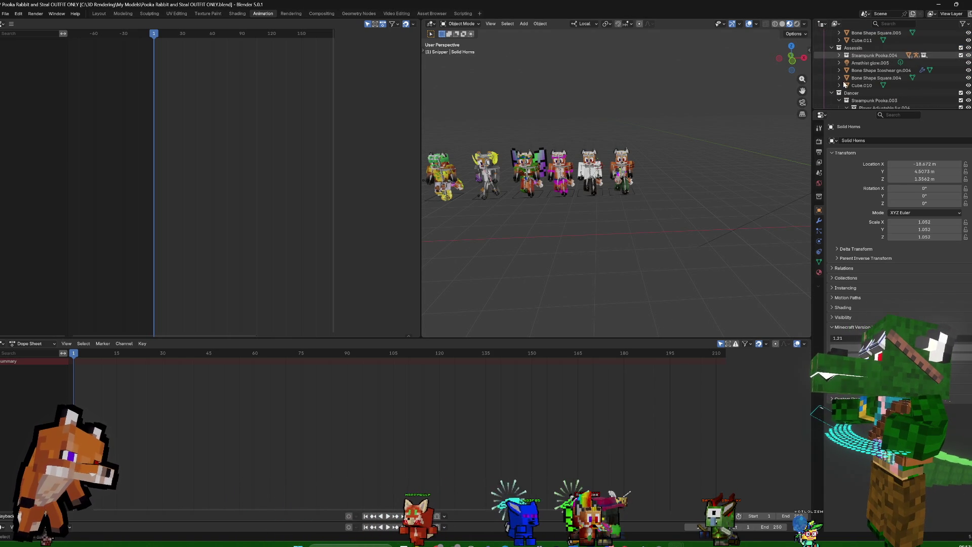
left_click(99, 14)
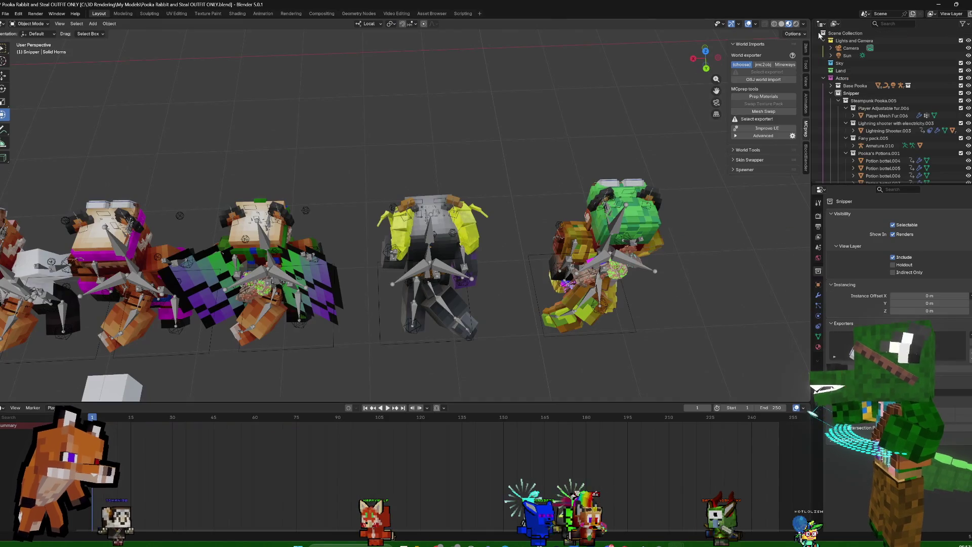
Collapse the character collections and move Solid Horns into the expanded Mage collection
left_click(843, 103)
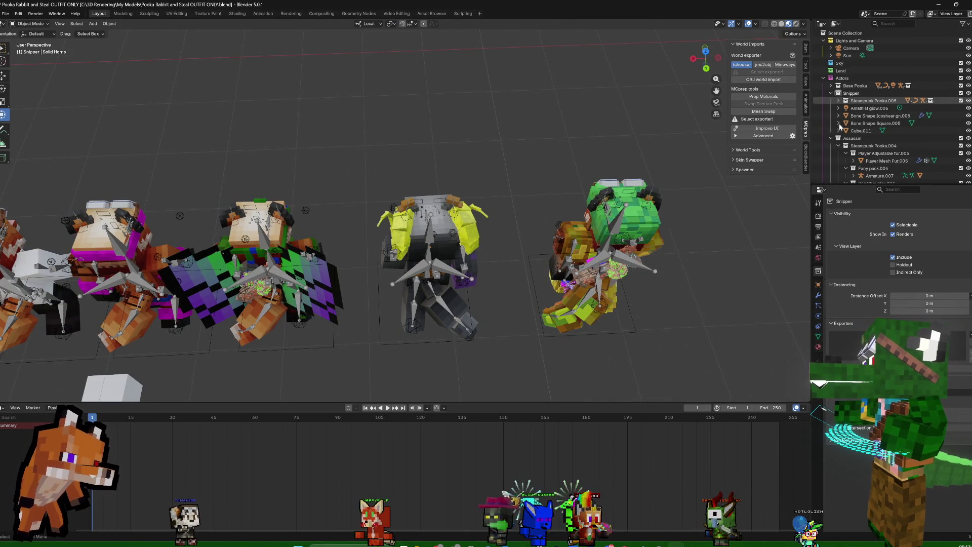
scroll(843, 140, "down", 2)
scroll(841, 114, "down", 2)
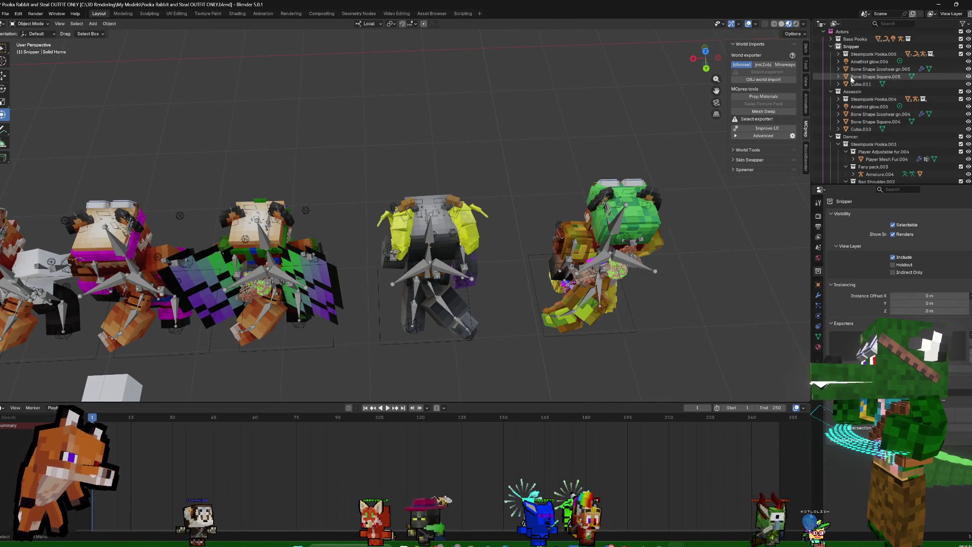
scroll(841, 113, "down", 2)
scroll(843, 112, "down", 2)
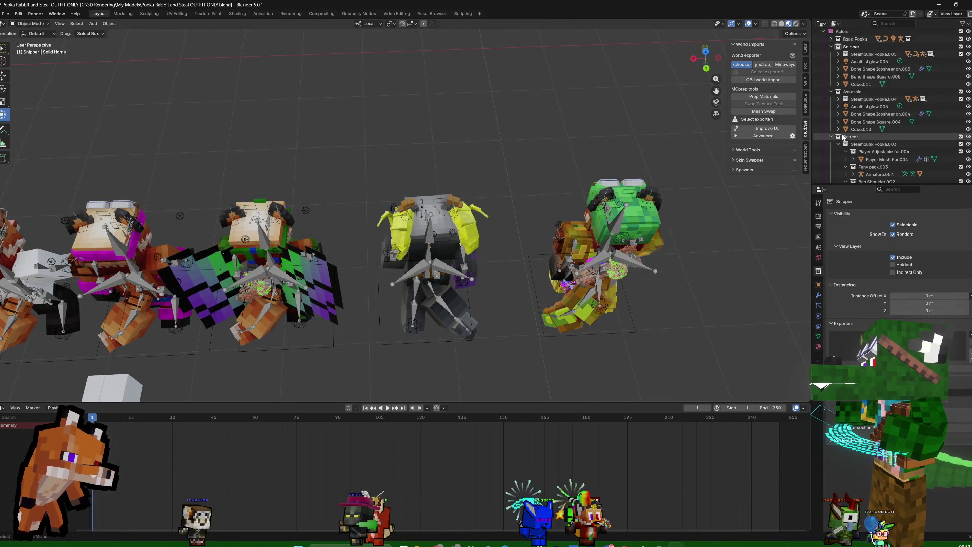
left_click(842, 114)
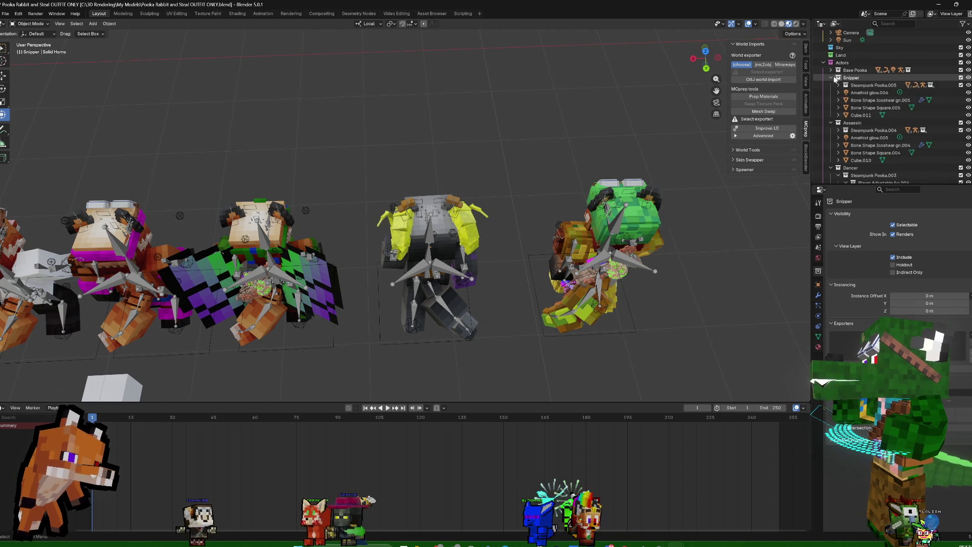
left_click(832, 93)
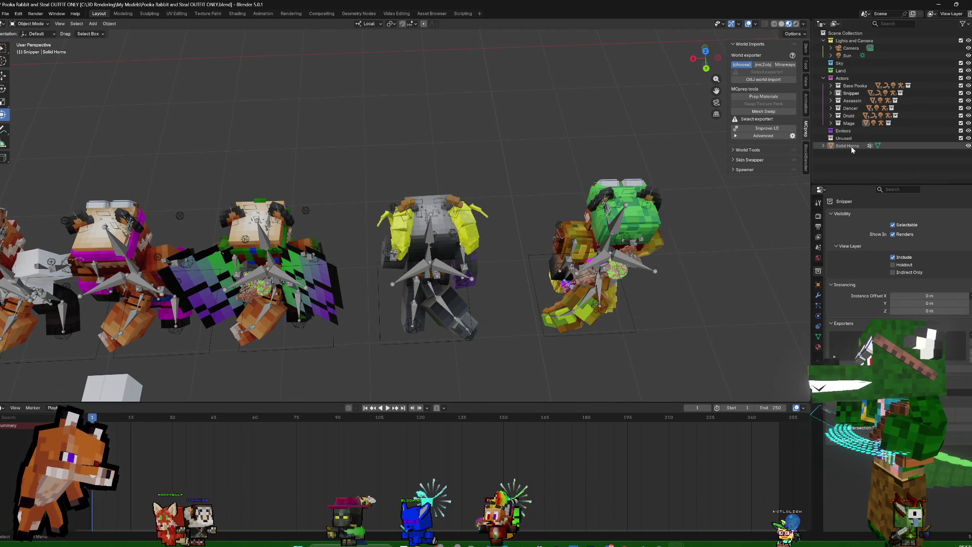
left_click(833, 124)
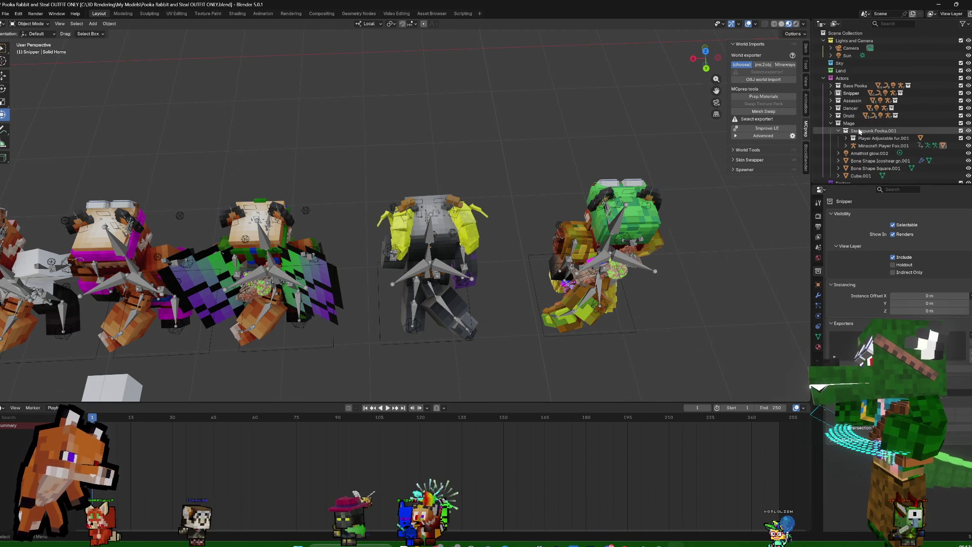
scroll(860, 131, "down", 1)
left_click_drag(847, 176, 851, 100)
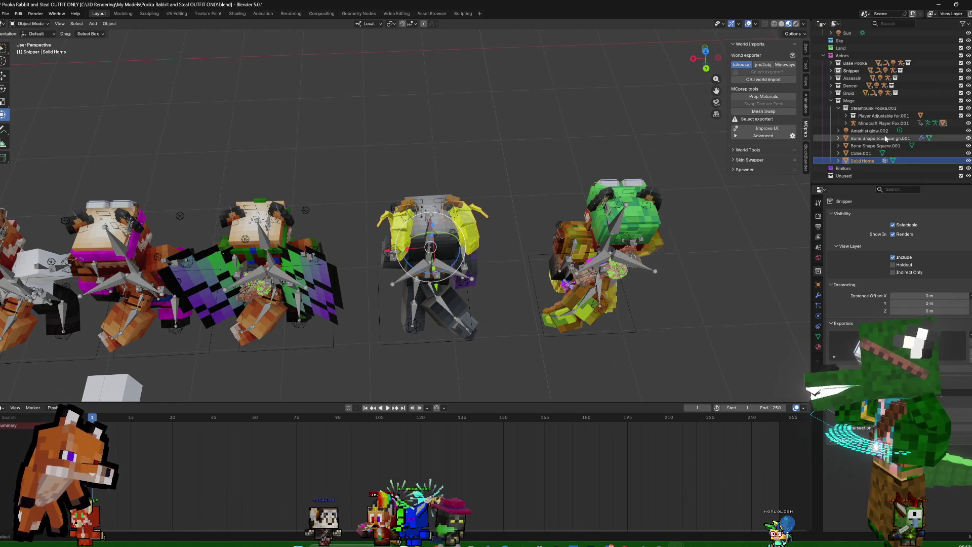
Save the outfit file with Ctrl+S and return to the sprite sheet file's recent-files menu
key("ctrl+s")
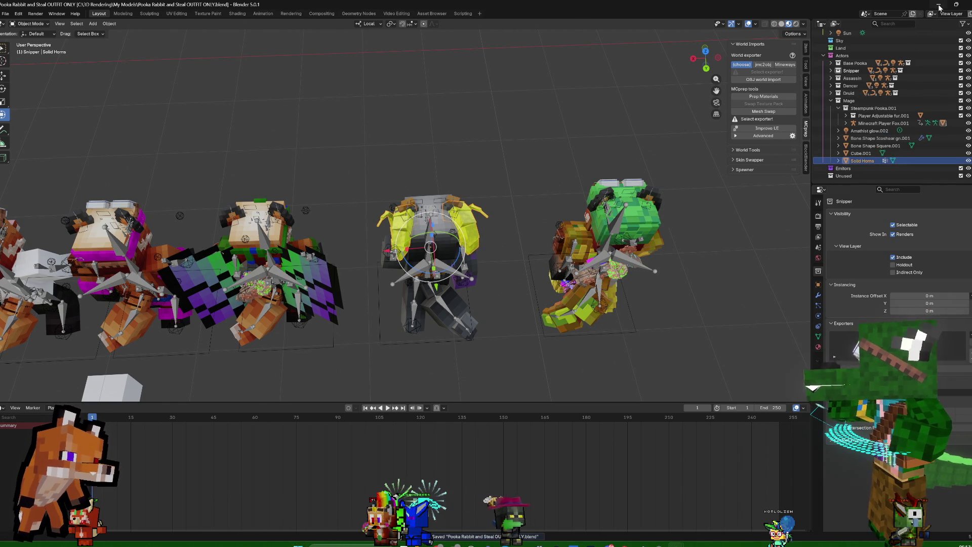
left_click(940, 6)
left_click(7, 15)
mouse_move(25, 37)
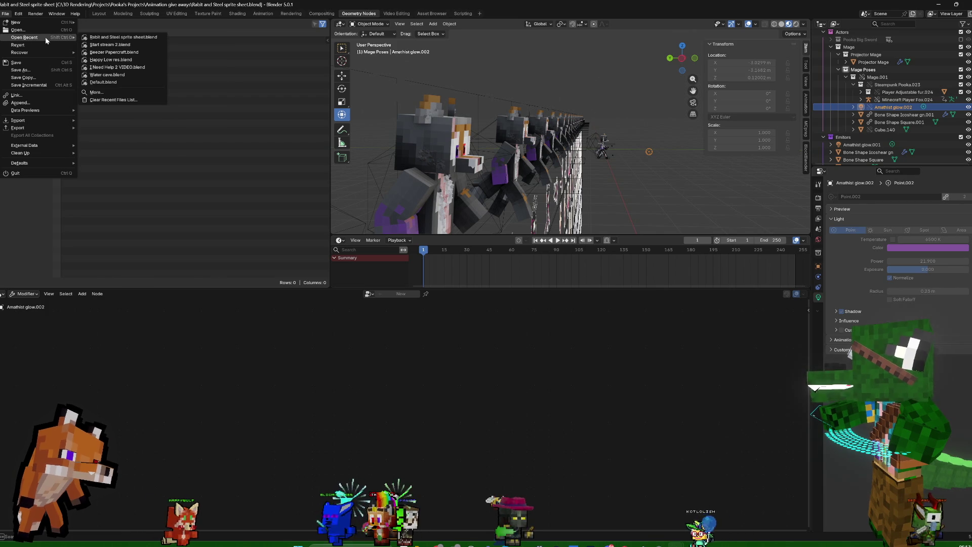
Reopen the Rabbit and Steel sprite sheet .blend from Open Recent so it loads fresh
left_click(132, 40)
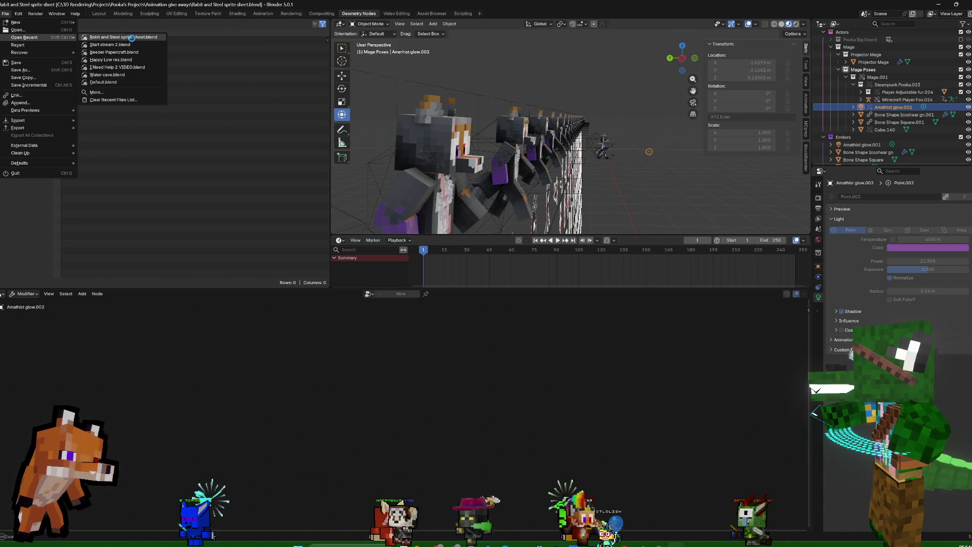
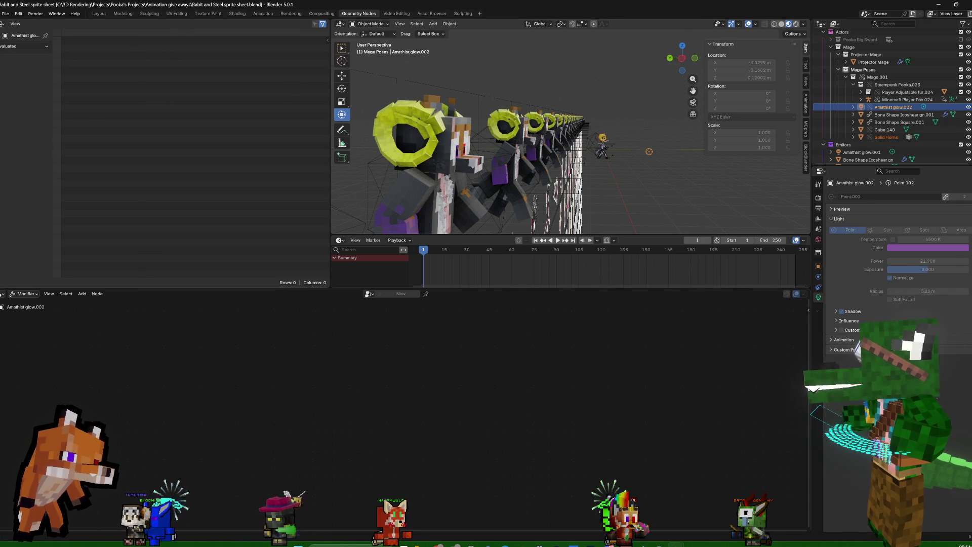
Tidy the Outliner by collapsing Steampunk Pooka.023 and selecting the Mage.001 collection
middle_click_drag(650, 141, 630, 148)
scroll(623, 150, "up", 3)
scroll(617, 151, "up", 2)
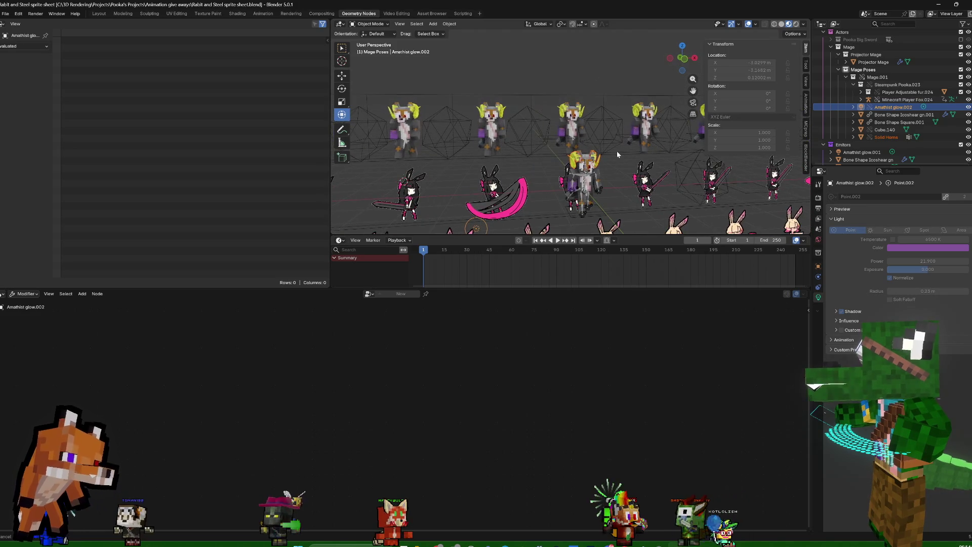
left_click(585, 182)
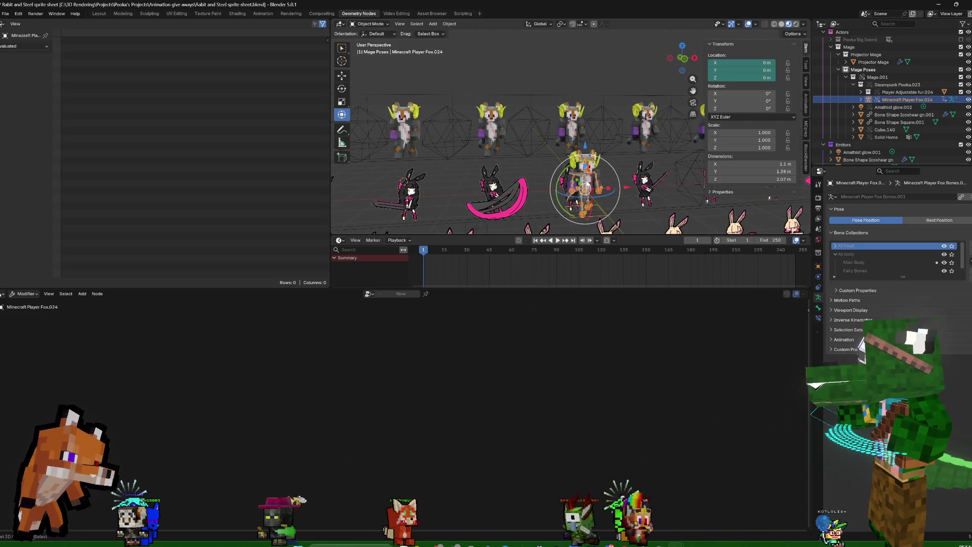
left_click(859, 84)
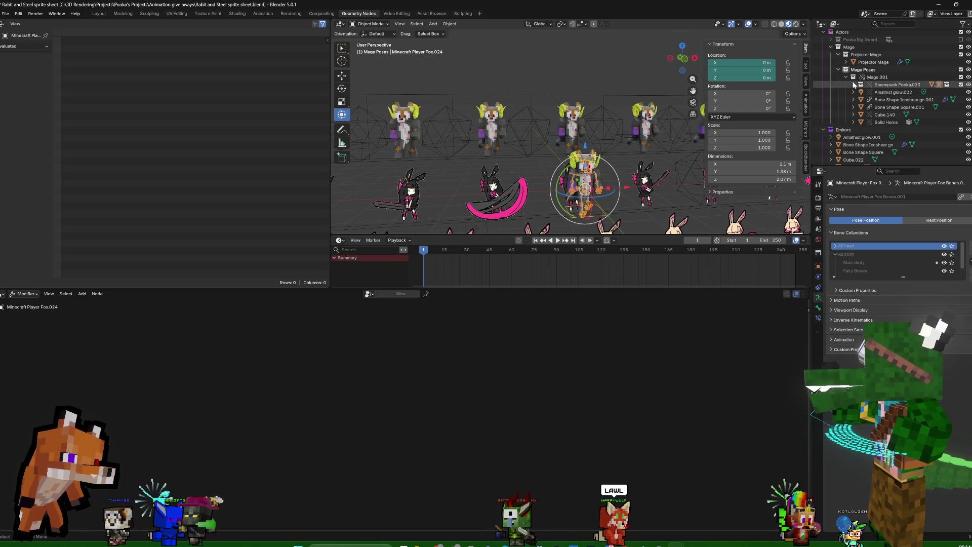
left_click(851, 77)
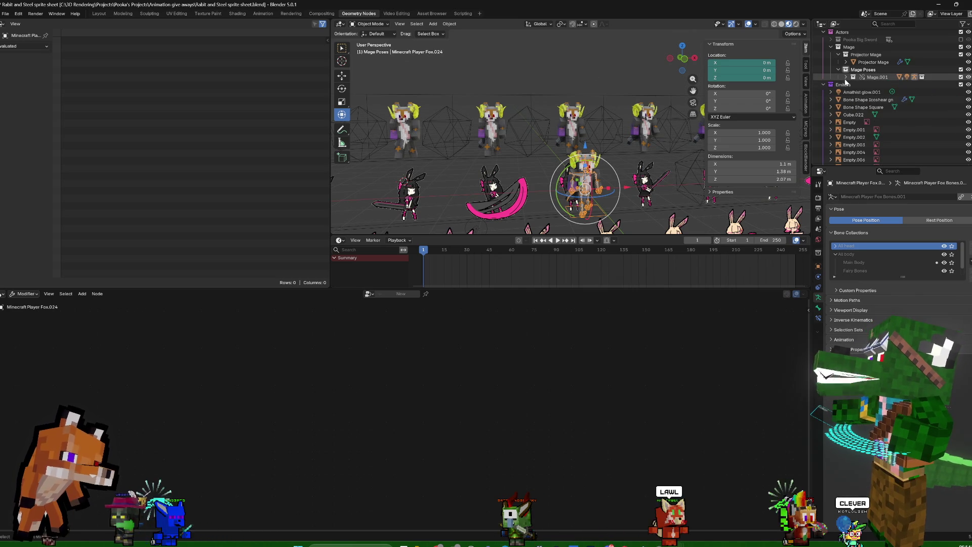
left_click(876, 77)
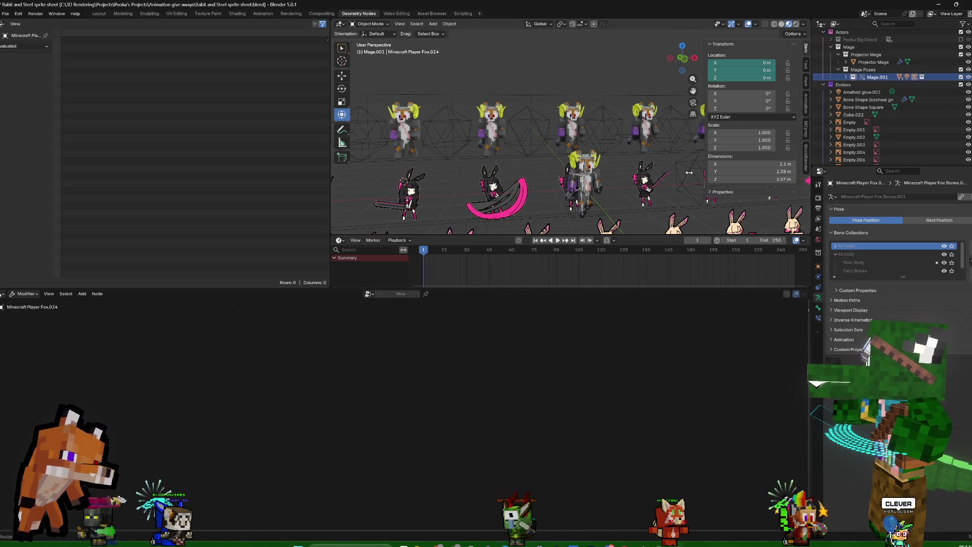
In Pose Mode on the fox rig, move the IK Arm.Left bone to a new position
left_click(597, 185)
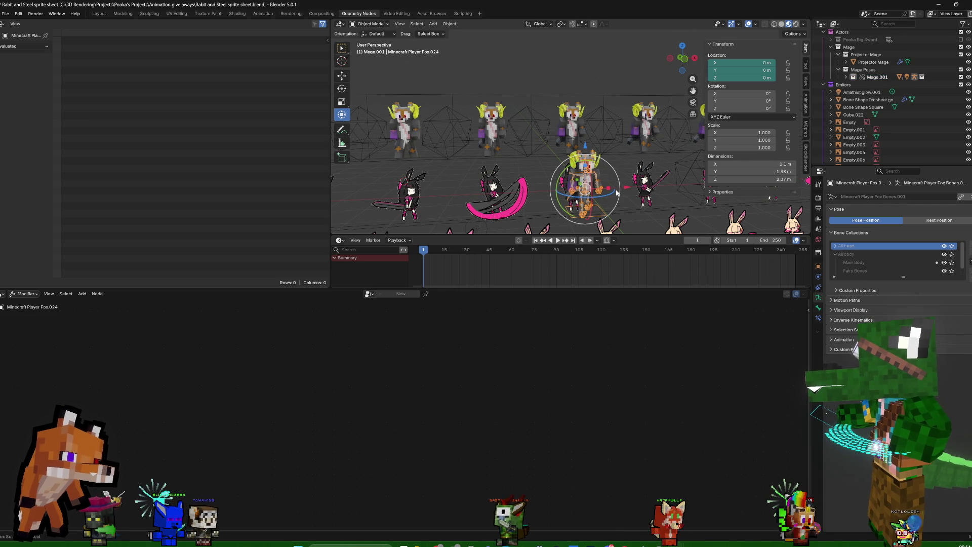
key("ctrl+Tab")
left_click(598, 193)
key("g")
left_click(611, 182)
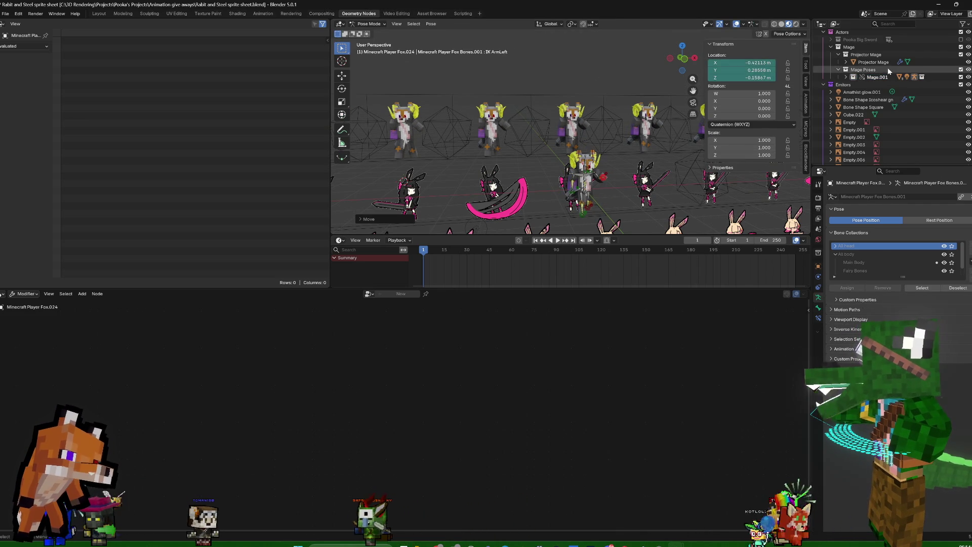
Duplicate the Mage.001 collection into Mage.002
right_click(877, 77)
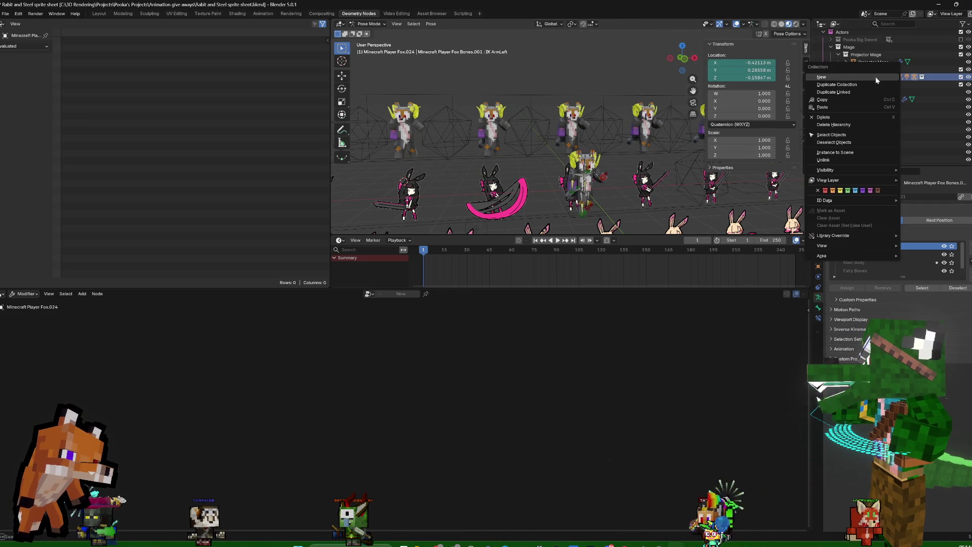
left_click(856, 85)
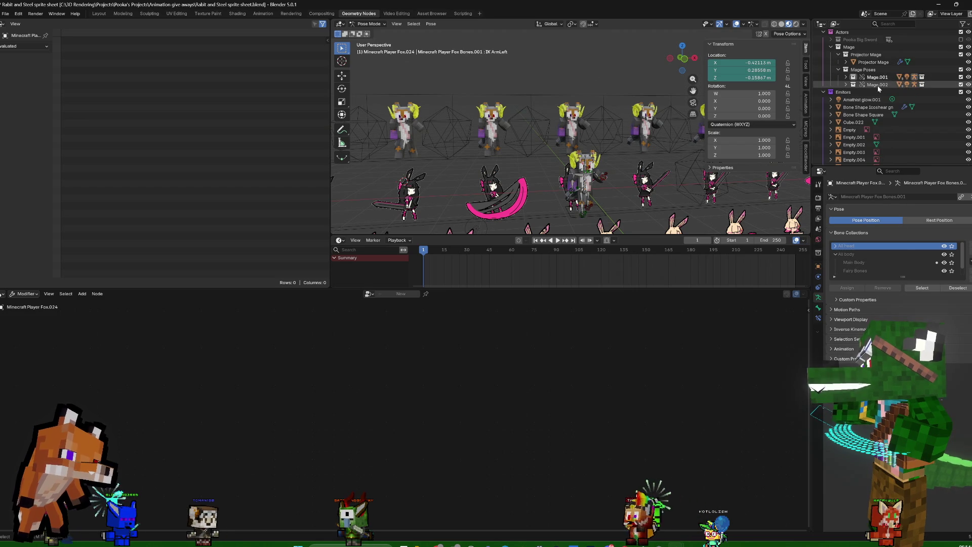
left_click(881, 85)
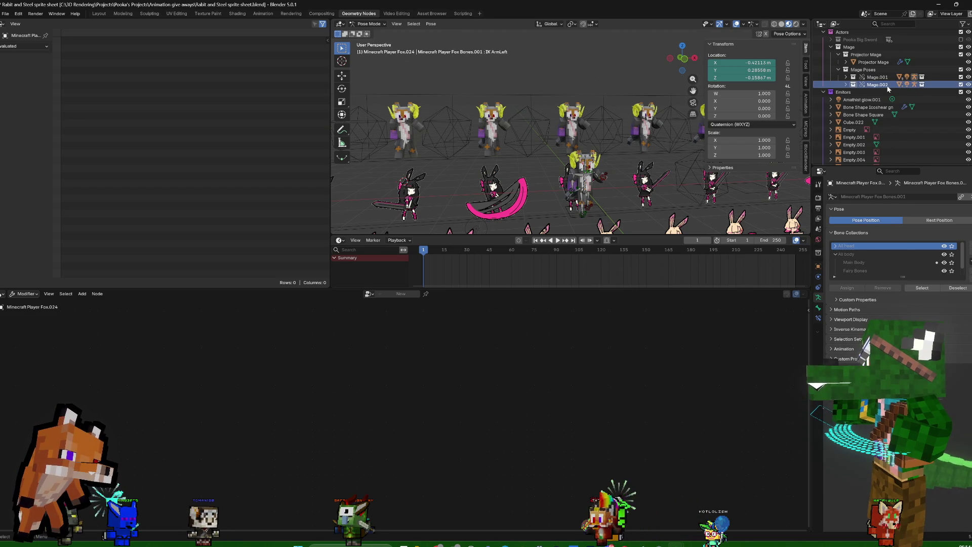
left_click(916, 85)
Expand Mage.002 to select its Minecraft Player Fox.025 rig, then switch to VMagicMirror
left_click(850, 84)
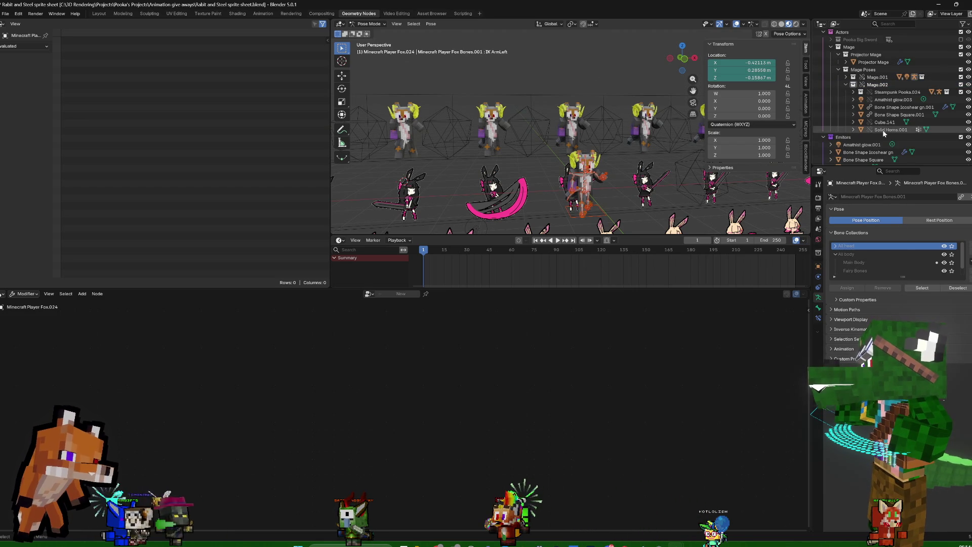
left_click(857, 93)
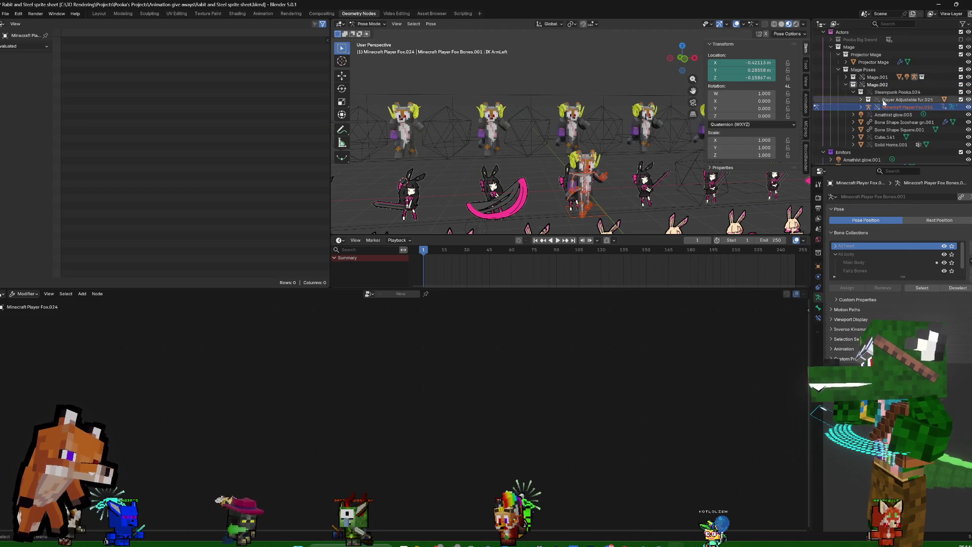
left_click(914, 107)
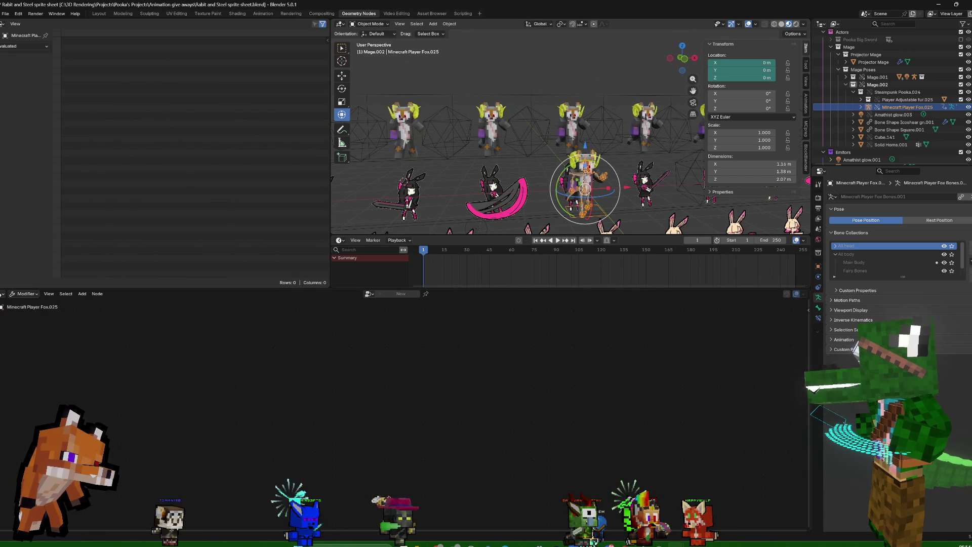
key("alt+Tab")
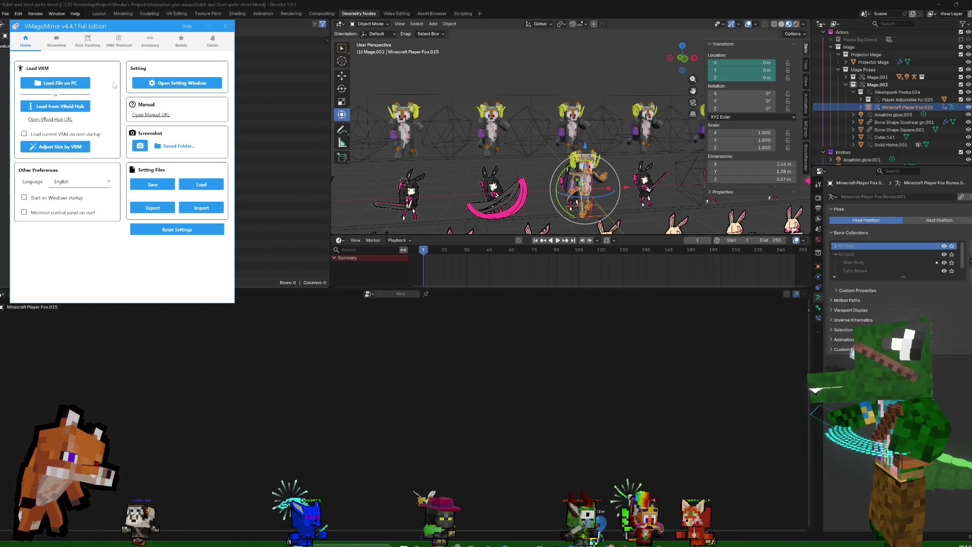
Load a VRM avatar from the 2024 folder in VMagicMirror and return to Blender with Fox.025 active
left_click(62, 83)
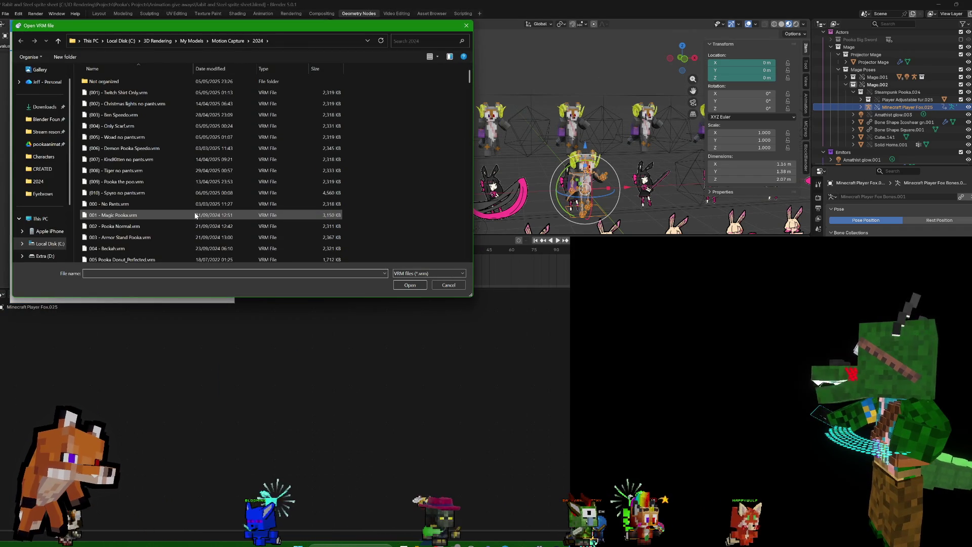
scroll(194, 215, "down", 10)
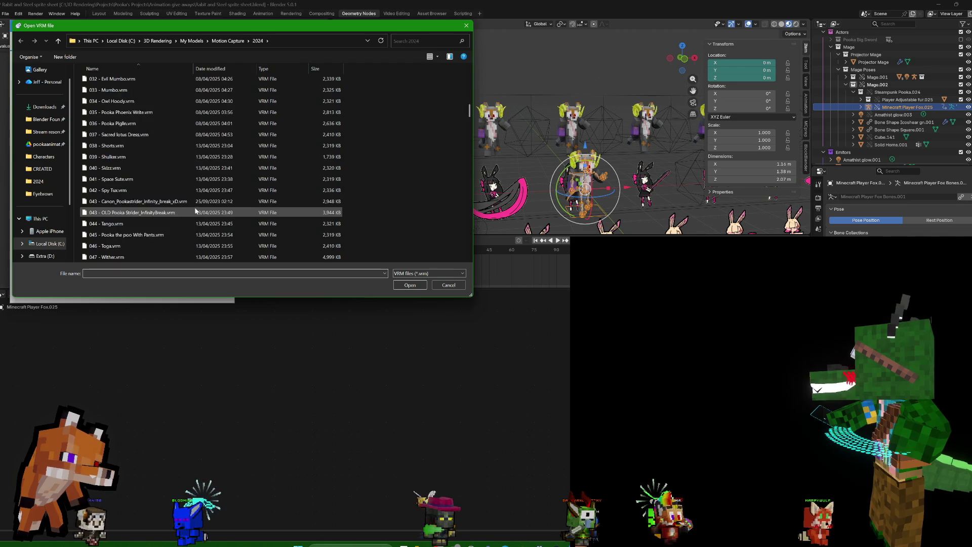
scroll(194, 209, "down", 10)
scroll(196, 198, "down", 10)
scroll(189, 204, "down", 10)
scroll(190, 203, "down", 4)
scroll(189, 204, "down", 4)
scroll(190, 203, "down", 4)
scroll(144, 225, "down", 3)
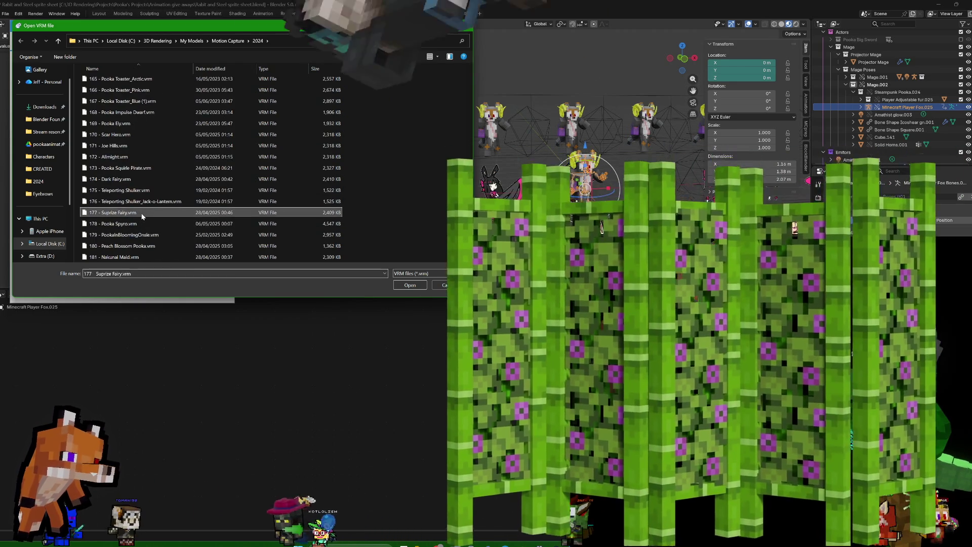
double_click(143, 218)
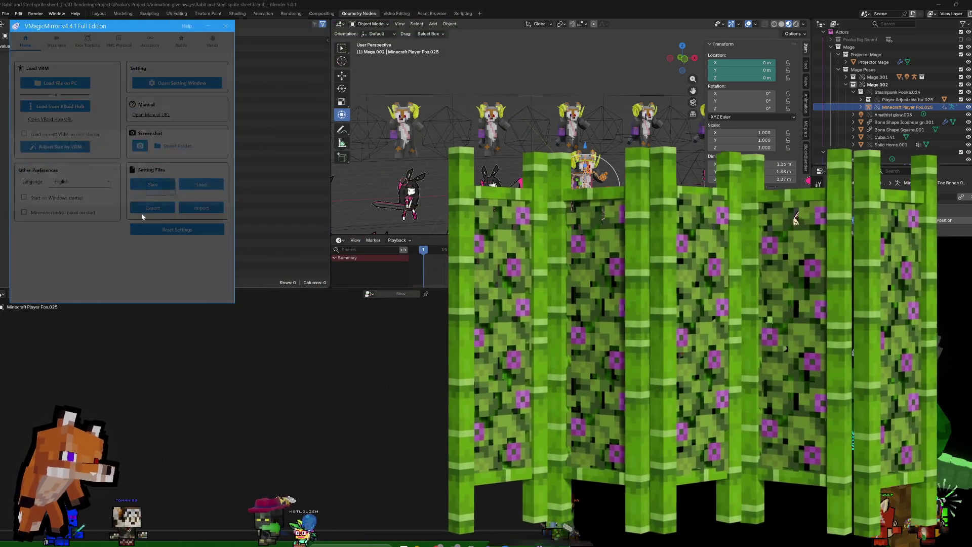
left_click(120, 188)
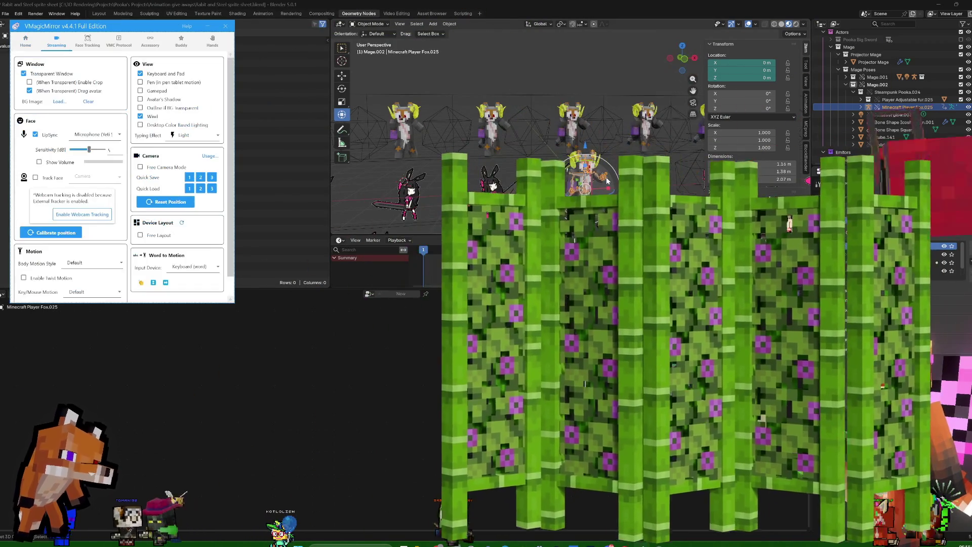
left_click(794, 220)
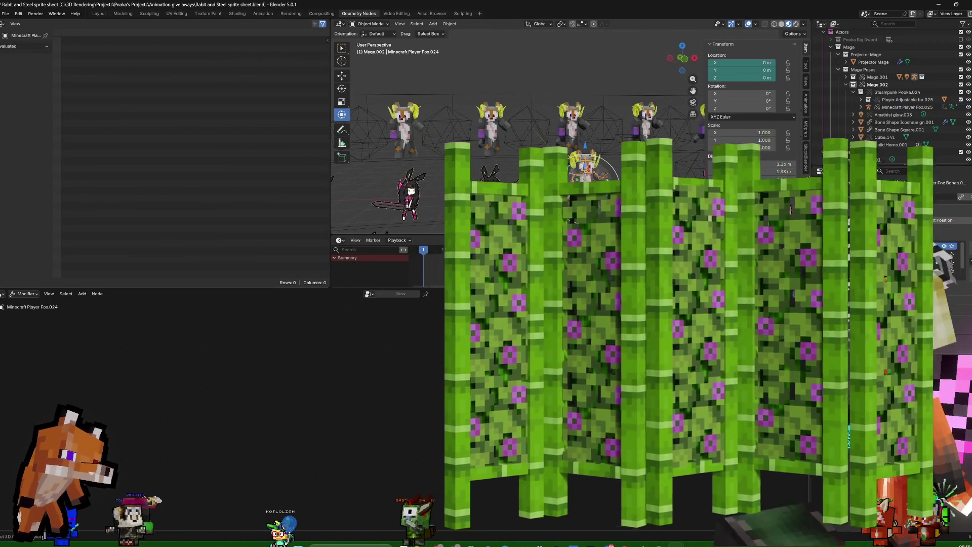
left_click(793, 219)
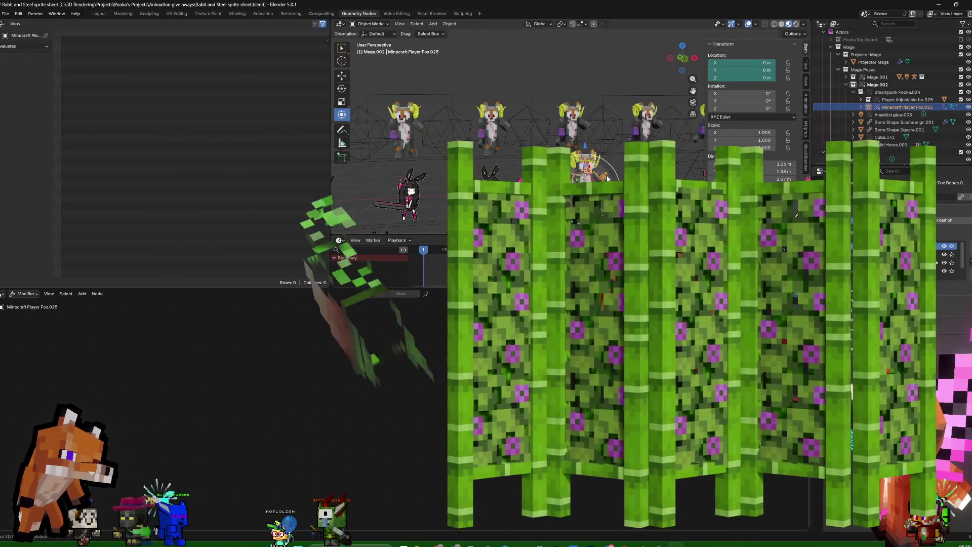
Repose the Mage.002 fox's left arm in Pose Mode, then select Projector Mage
key("ctrl+Tab")
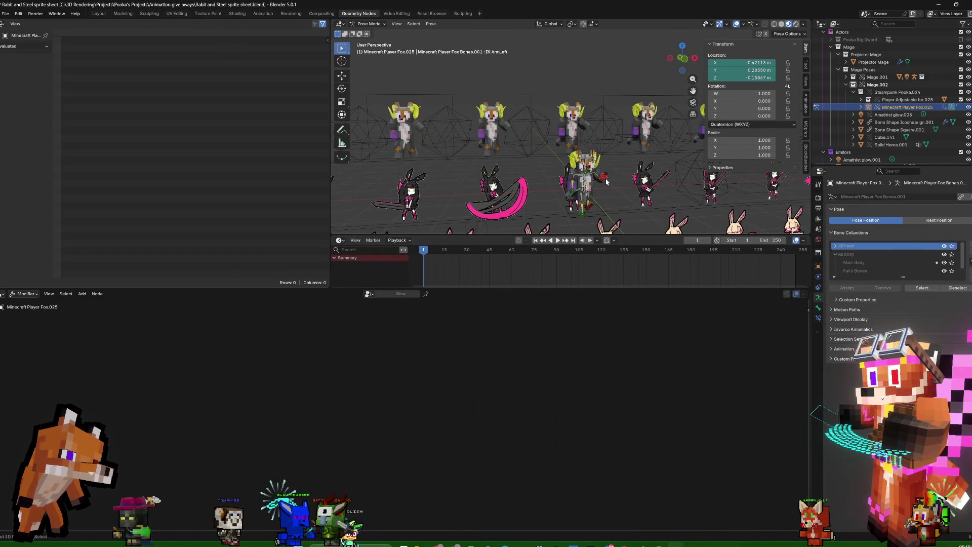
key("g")
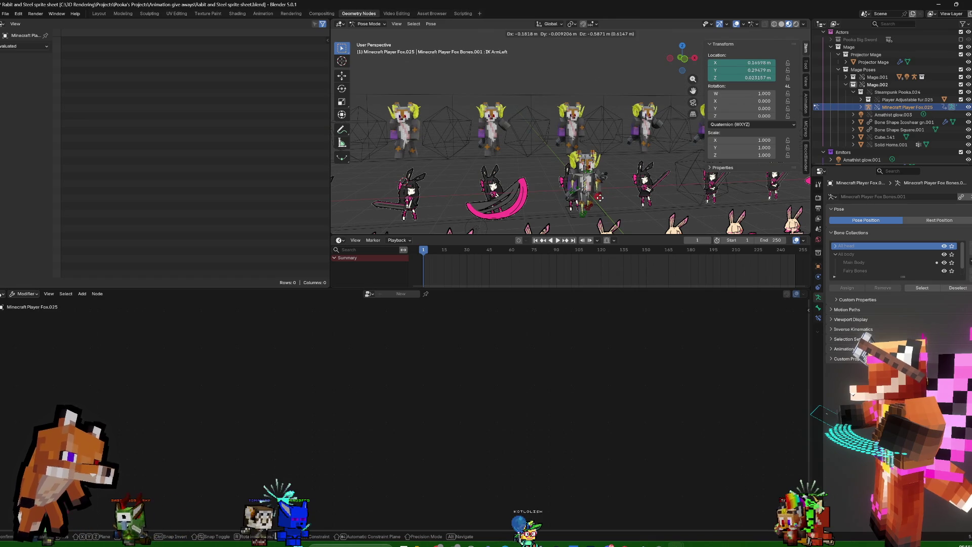
scroll(566, 138, "down", 2)
scroll(565, 138, "down", 2)
scroll(562, 138, "down", 2)
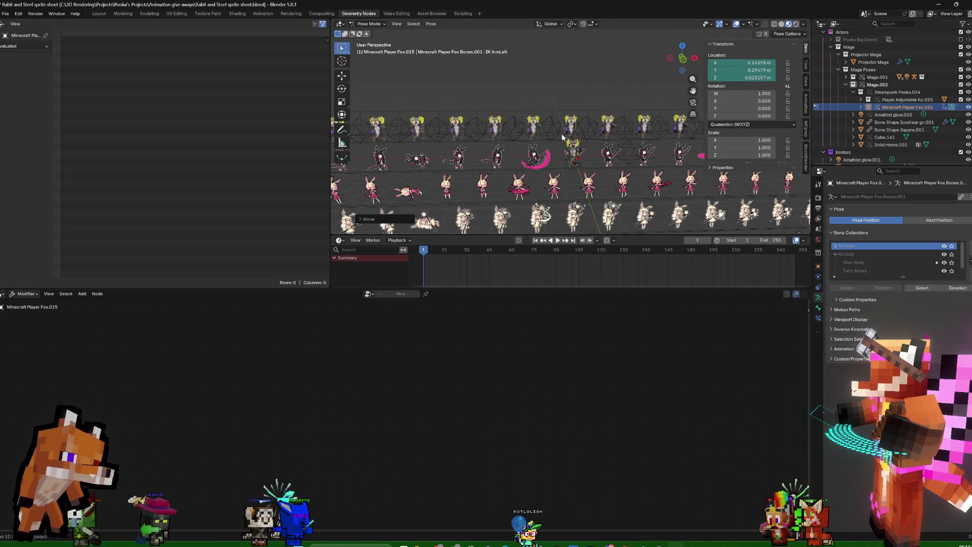
key("ctrl+Tab")
left_click(536, 131)
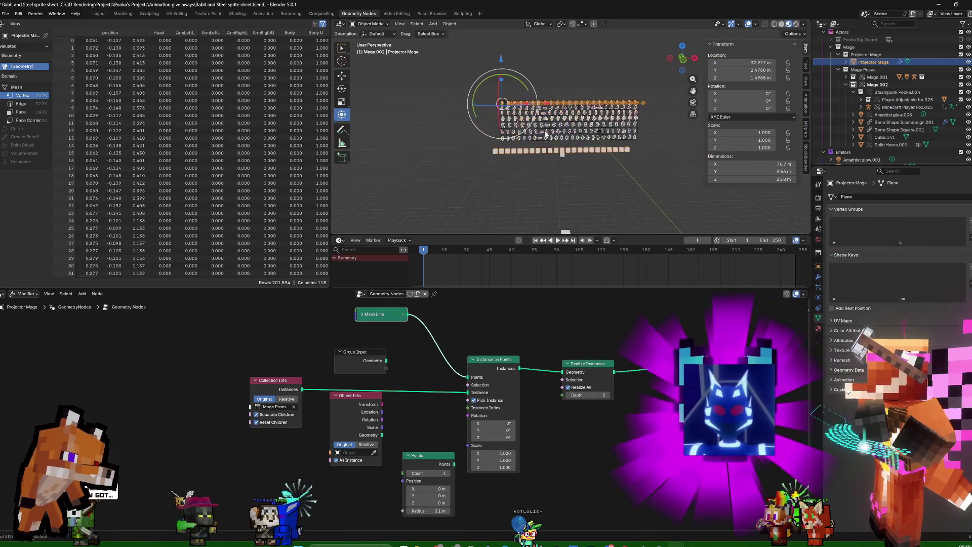
scroll(546, 133, "up", 3)
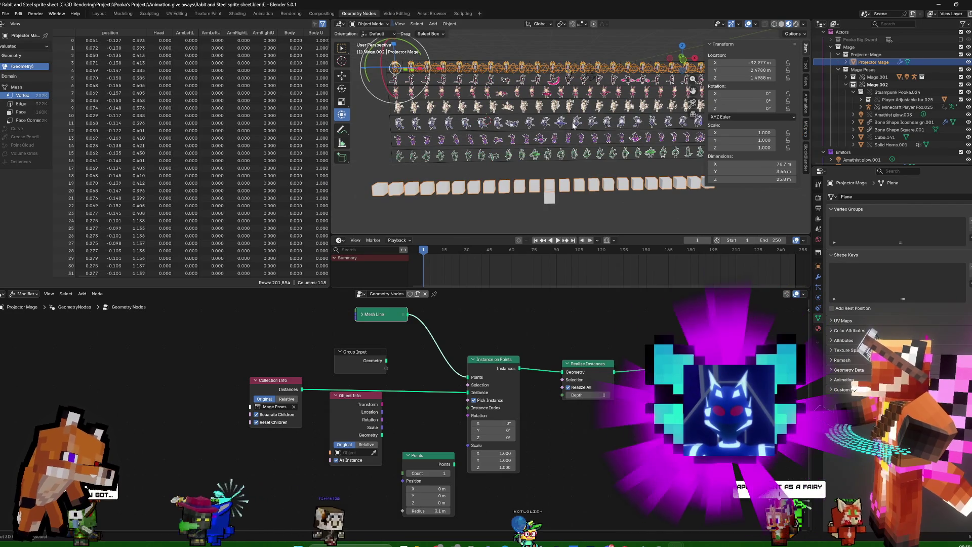
key("KP_0")
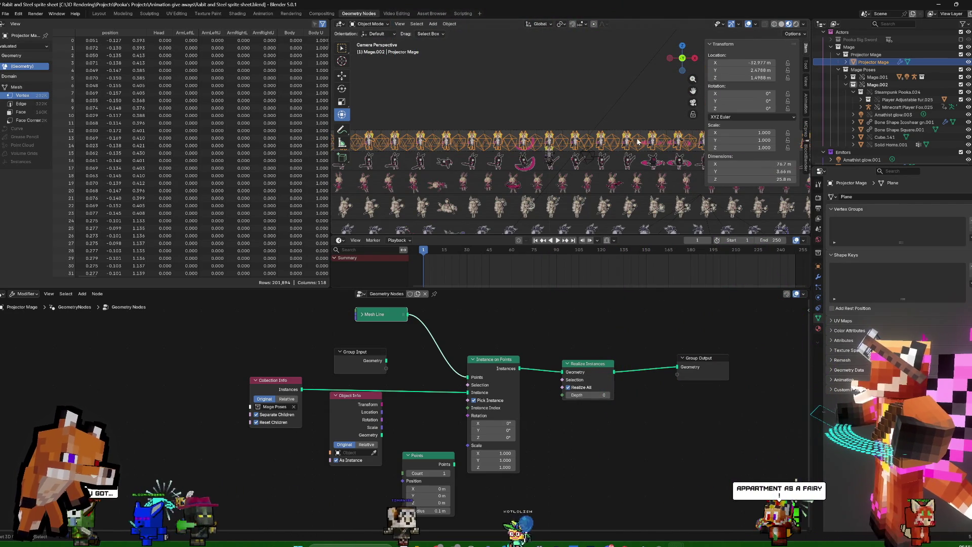
scroll(634, 137, "up", 3)
scroll(630, 129, "up", 3)
scroll(623, 114, "up", 2)
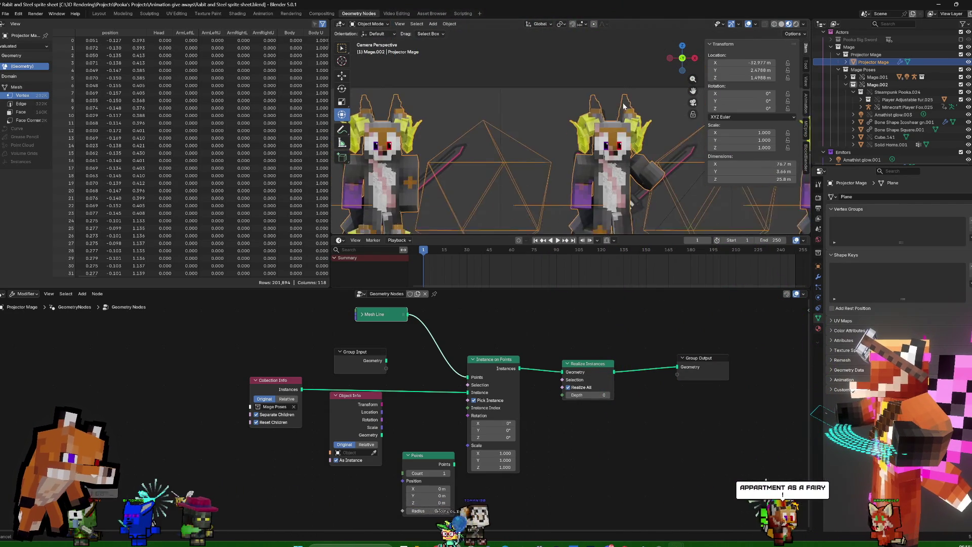
middle_click_drag(623, 114, 729, 86, "shift")
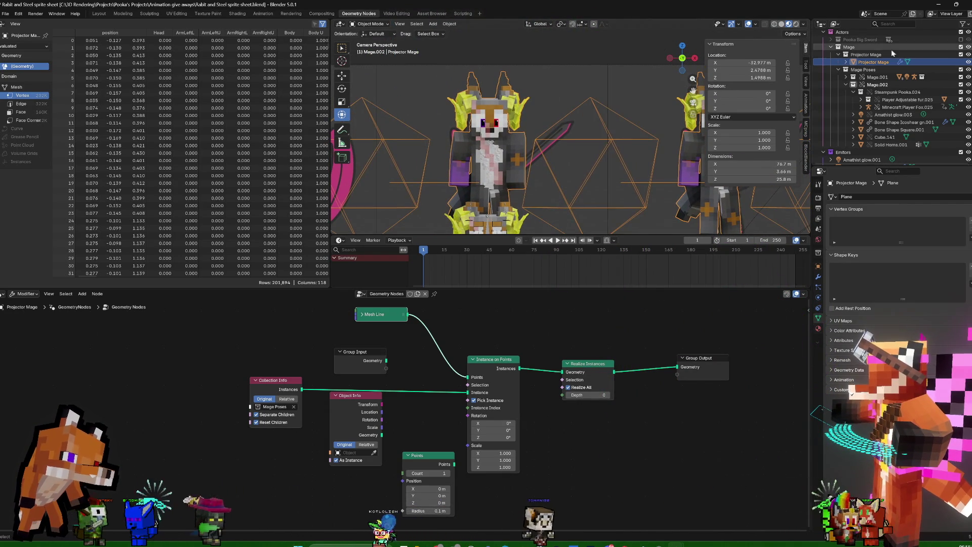
left_click(853, 85)
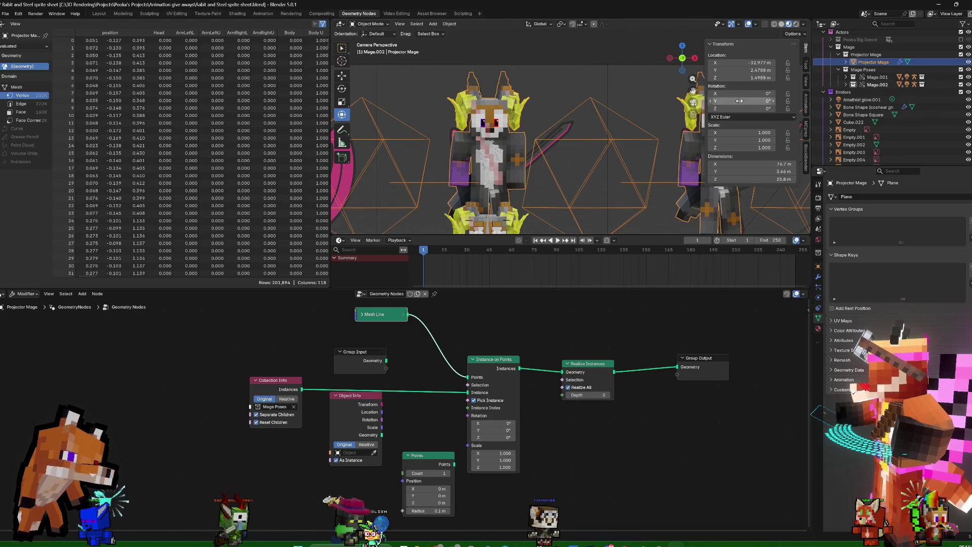
mouse_move(625, 159)
middle_mouse_down()
mouse_move(434, 152)
mouse_move(678, 152)
mouse_move(336, 157)
middle_mouse_up()
scroll(436, 165, "down", 3)
scroll(435, 166, "down", 3)
scroll(435, 166, "down", 2)
scroll(436, 165, "up", 3)
scroll(545, 185, "up", 2)
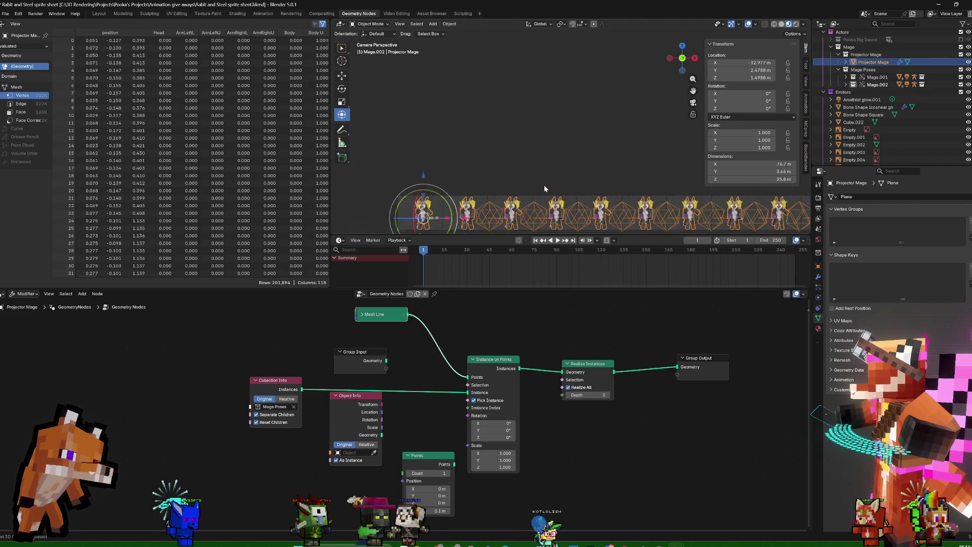
scroll(582, 152, "up", 2)
scroll(581, 152, "up", 3)
scroll(504, 175, "up", 1)
scroll(531, 163, "up", 1)
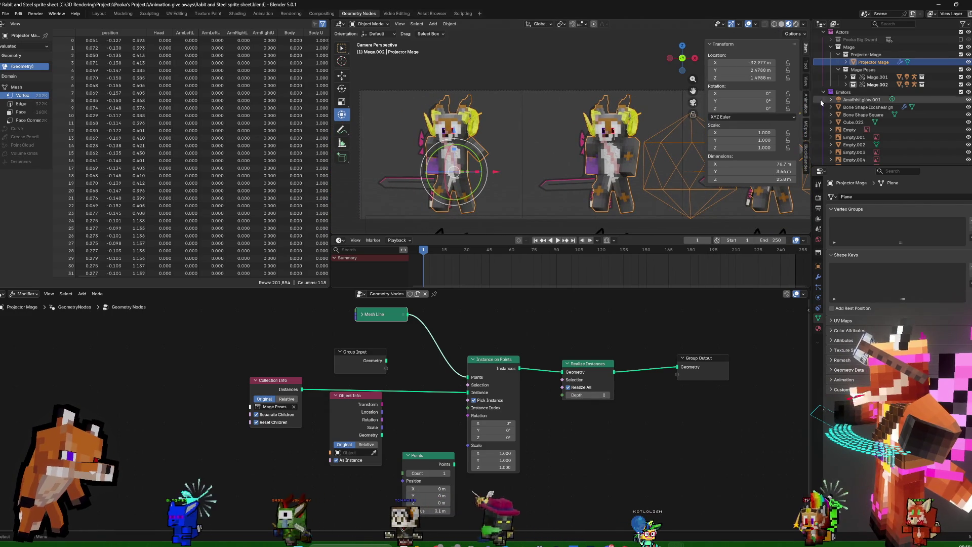
Collapse Mage.001 in the Outliner and move the Mesh Line node further left
left_click(851, 76)
left_click(846, 78)
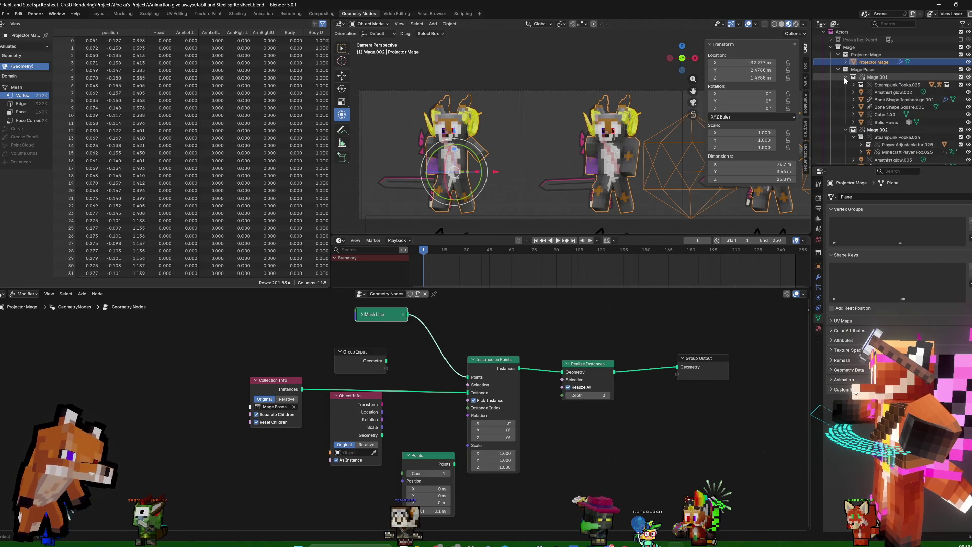
left_click(846, 78)
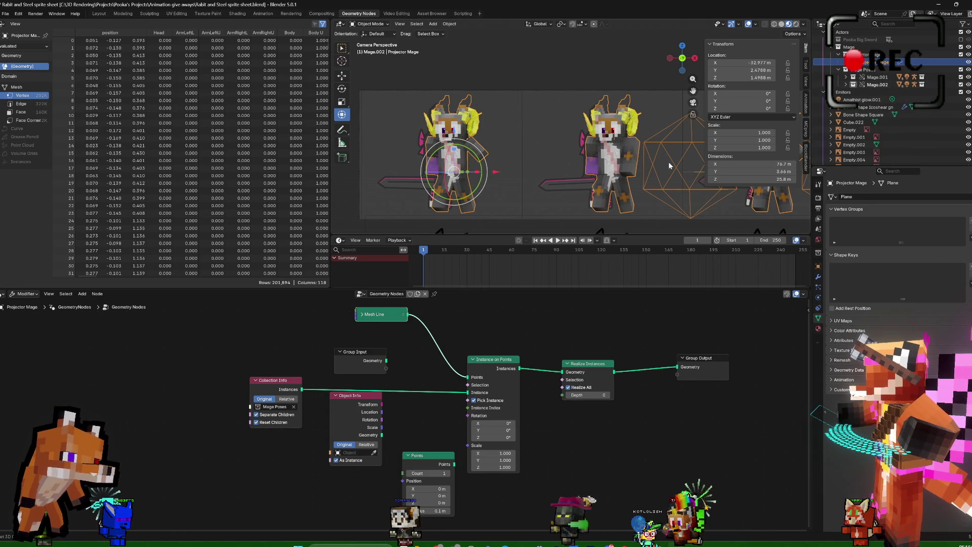
scroll(660, 167, "down", 2)
scroll(646, 171, "down", 2)
scroll(623, 175, "down", 2)
scroll(604, 180, "down", 1)
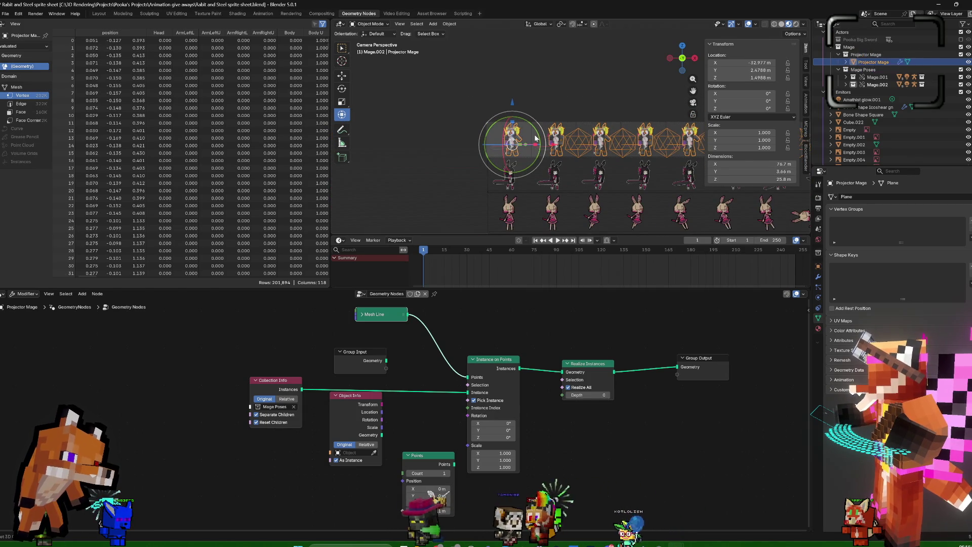
middle_click_drag(523, 357, 540, 416)
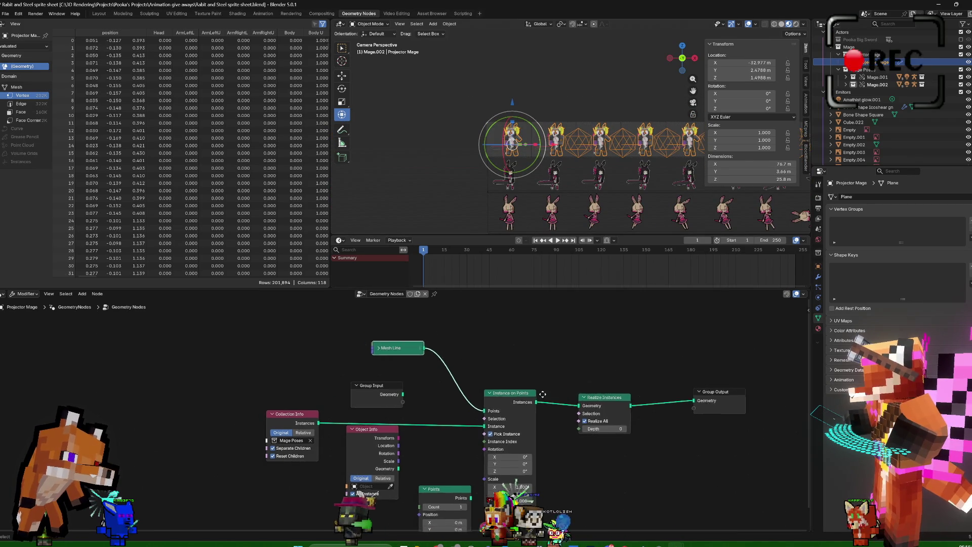
left_click_drag(362, 363, 233, 373)
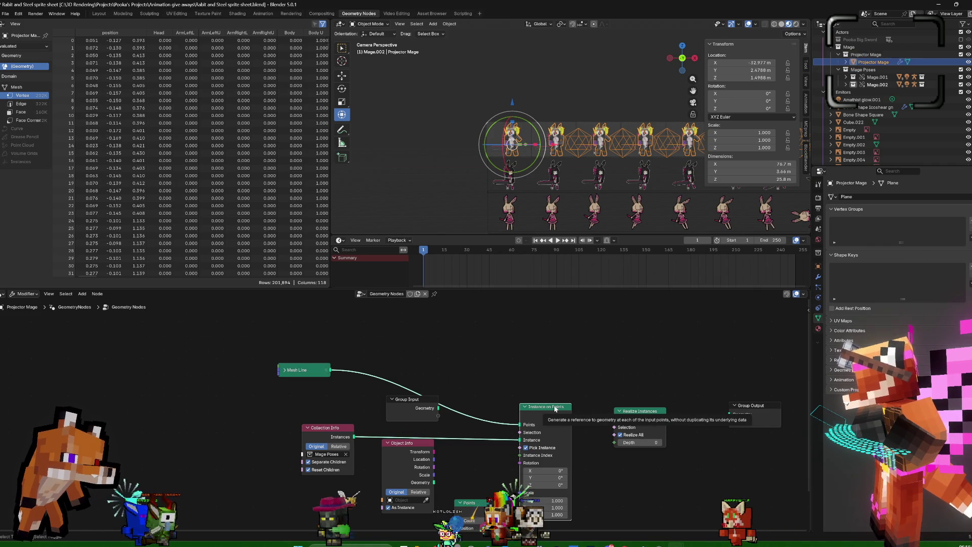
Duplicate Instance on Points above the original and bring up the node search
key("shift+d")
left_click(554, 349)
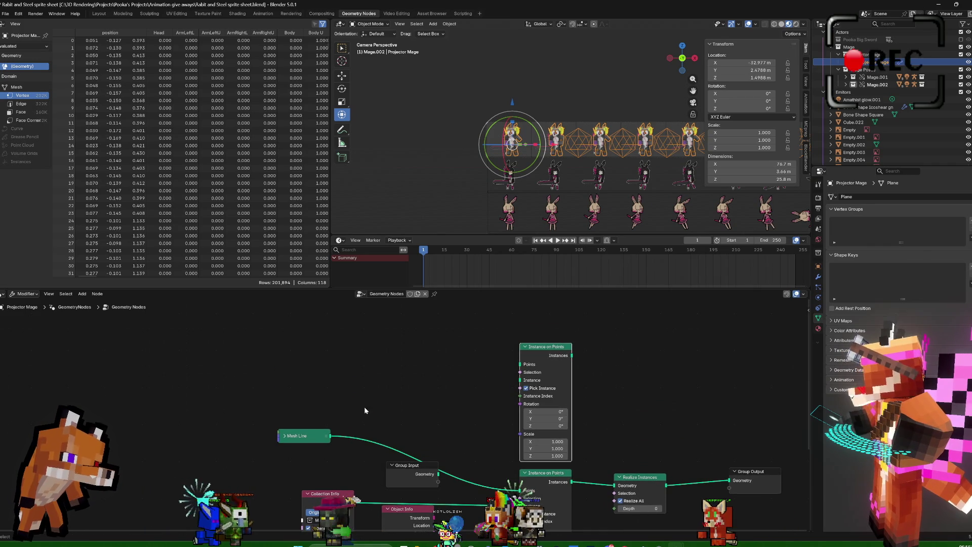
middle_click_drag(408, 353, 533, 364)
key("shift+a")
left_click(533, 364)
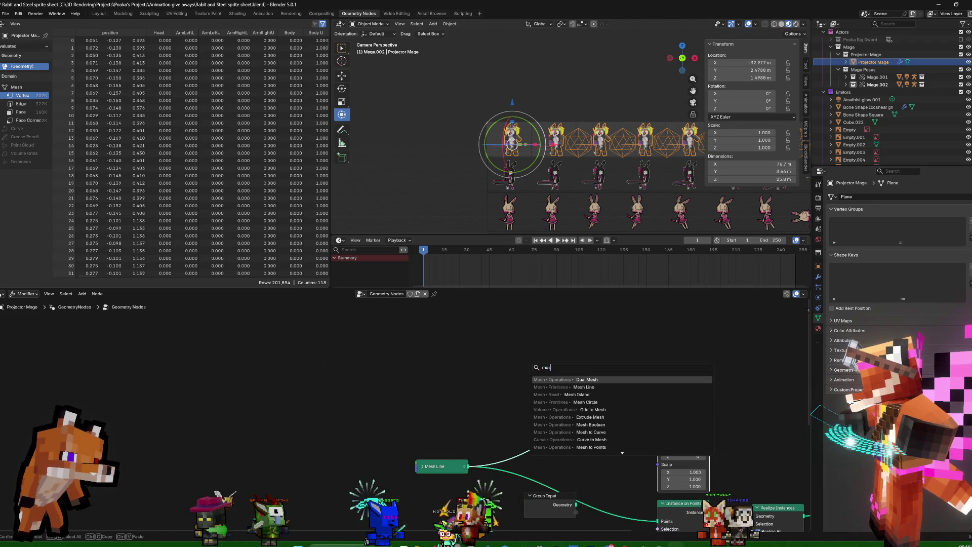
type("mesh to")
Search "to ins" and add a Geometry to Instance node beside the second Instance on Points
key("BackSpace")
key("BackSpace")
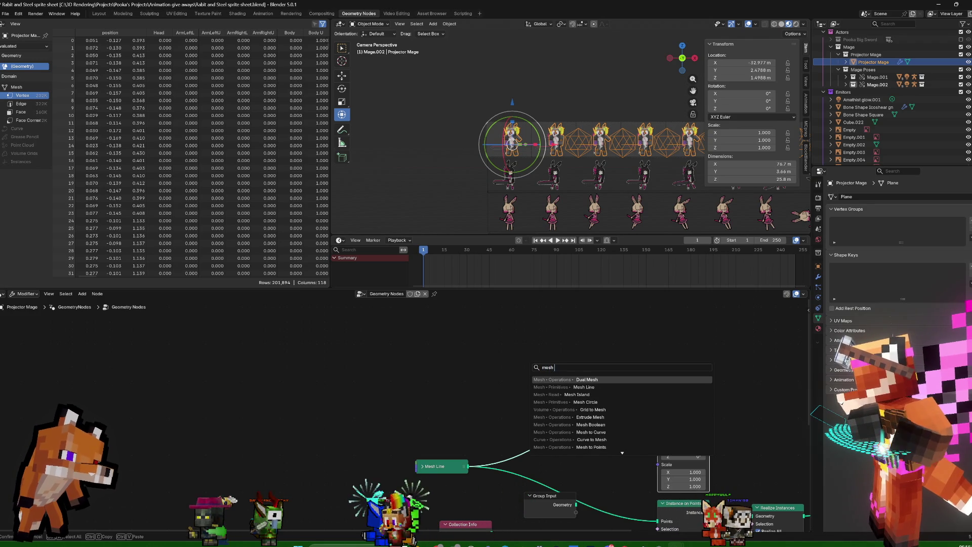
key("BackSpace")
key("BackSpace")
type("colle")
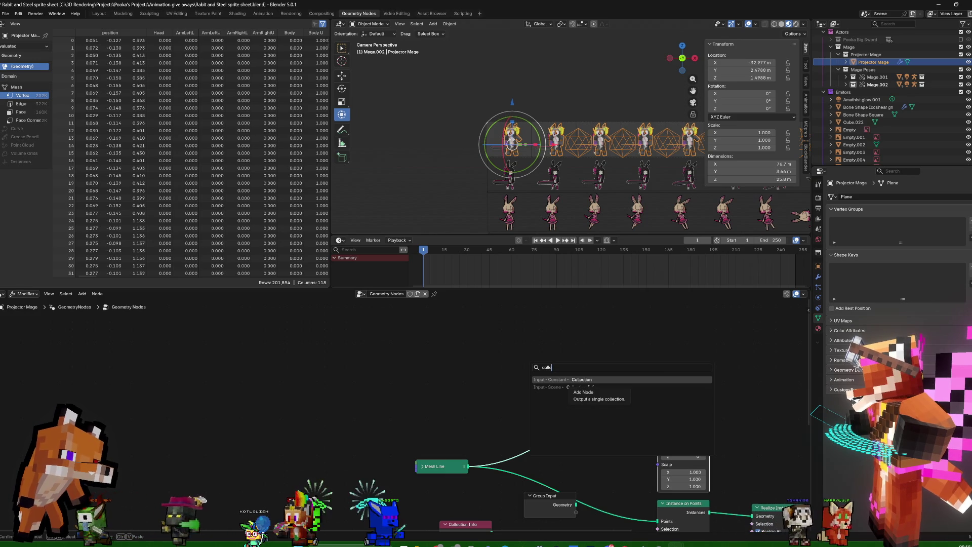
key("BackSpace")
key("BackSpace")
key("BackSpace")
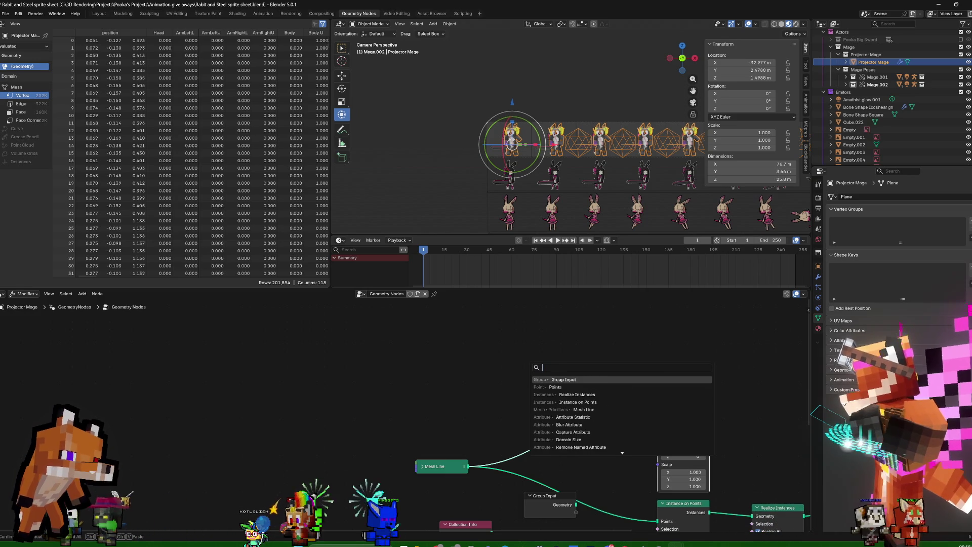
type("group")
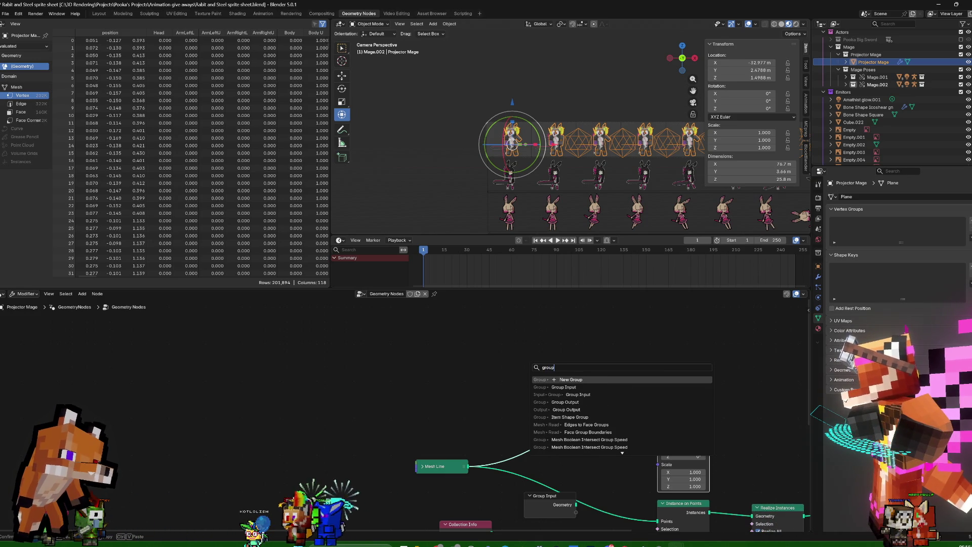
key("Down")
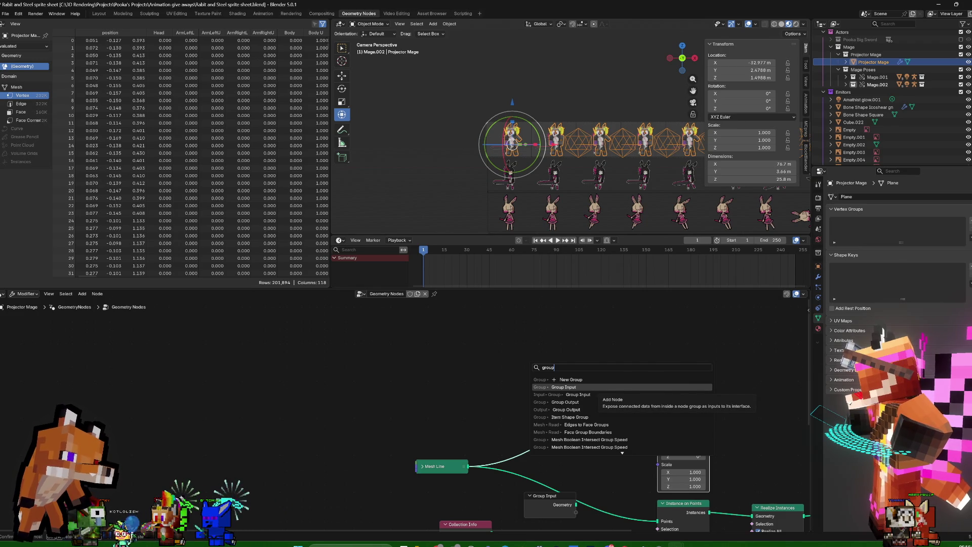
key("BackSpace")
key("BackSpace")
key("BackSpace")
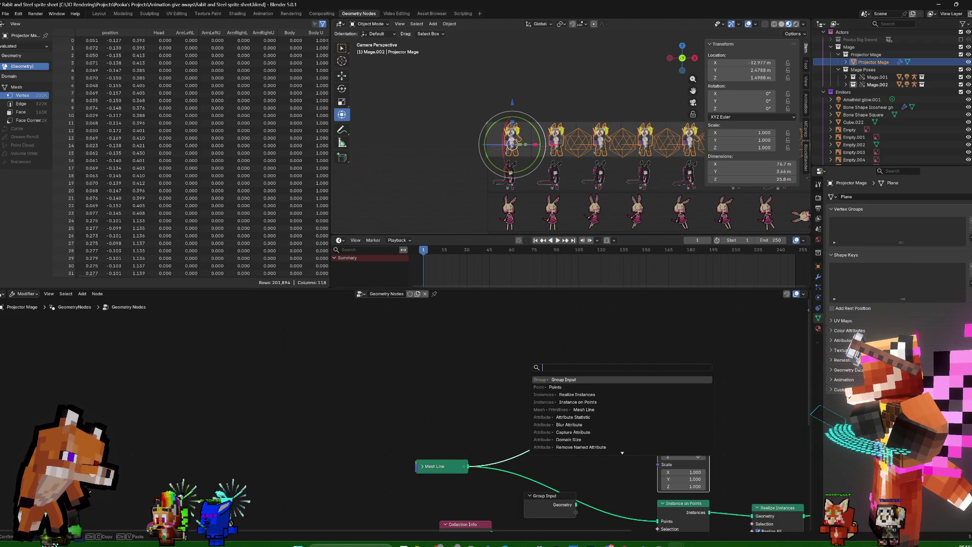
type("to")
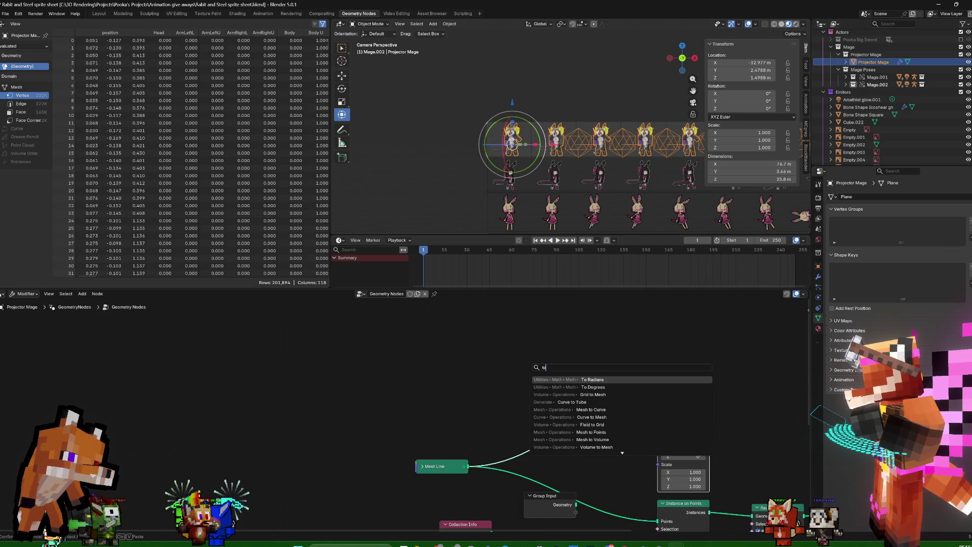
type(" ins")
key("Down")
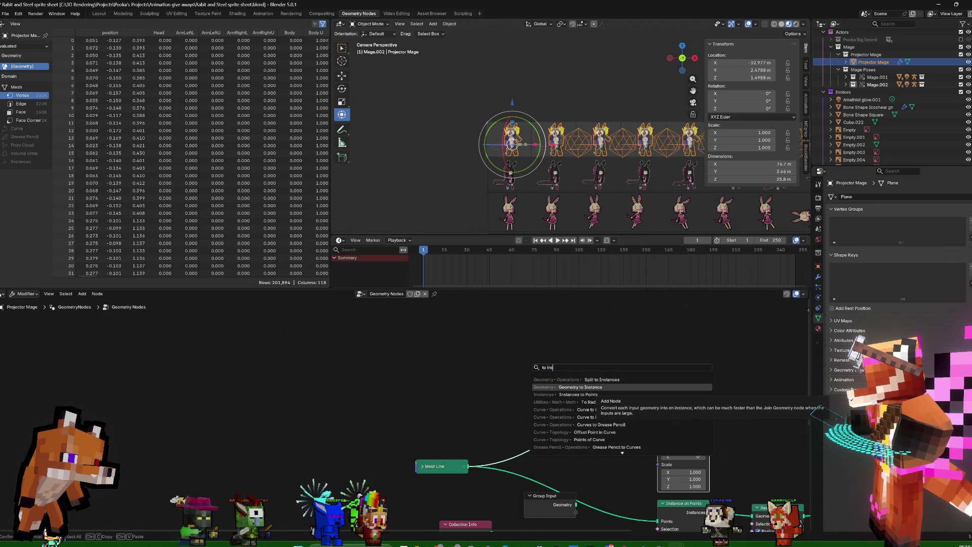
left_click(607, 387)
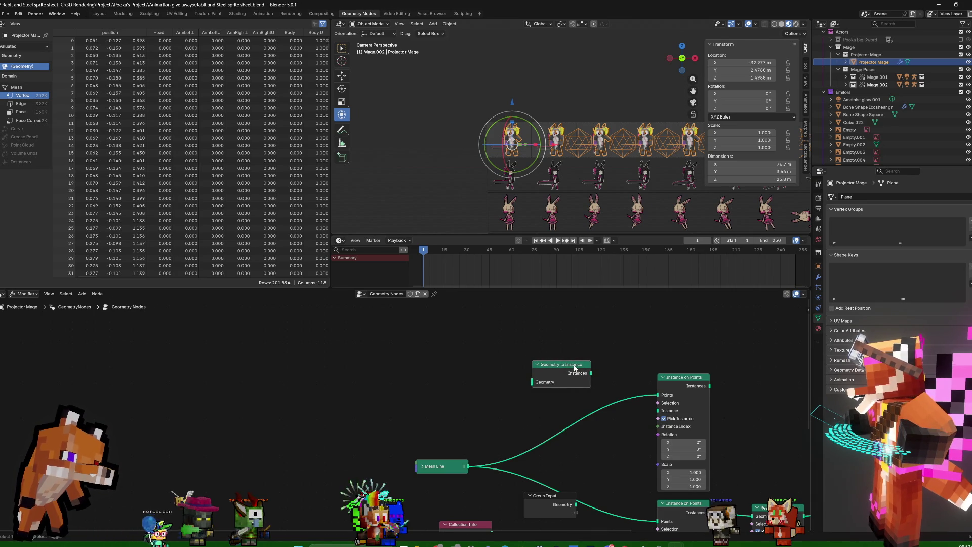
Add a Cube node, duplicate it below, and wire a Cube mesh into Geometry to Instance
key("shift+a")
left_click(536, 343)
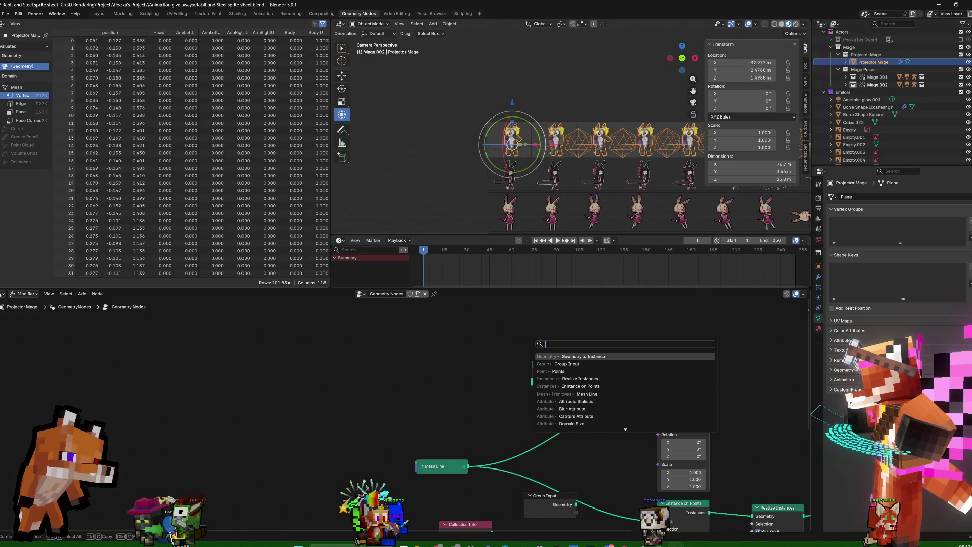
type("cube")
key("Return")
left_click(395, 357)
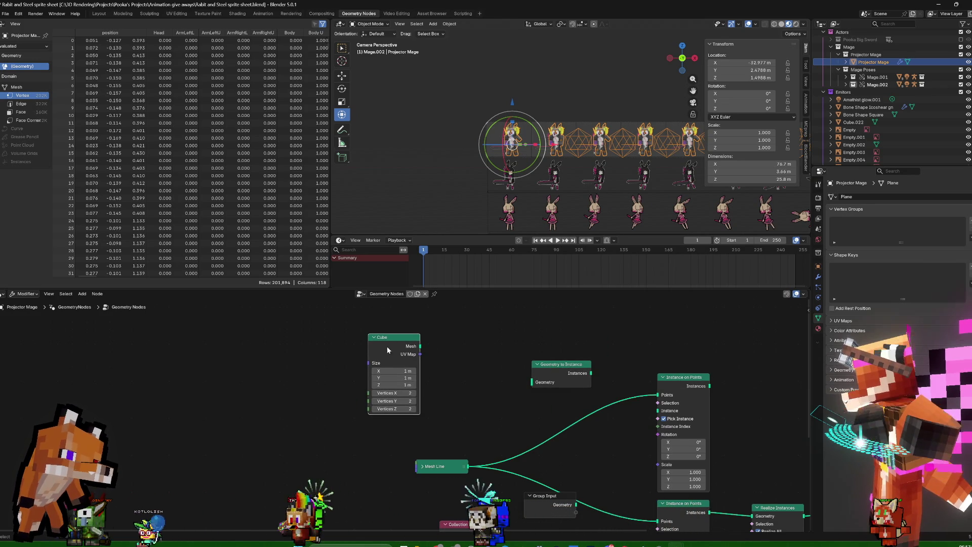
key("shift+d")
left_click(368, 439)
left_click_drag(421, 346, 533, 381)
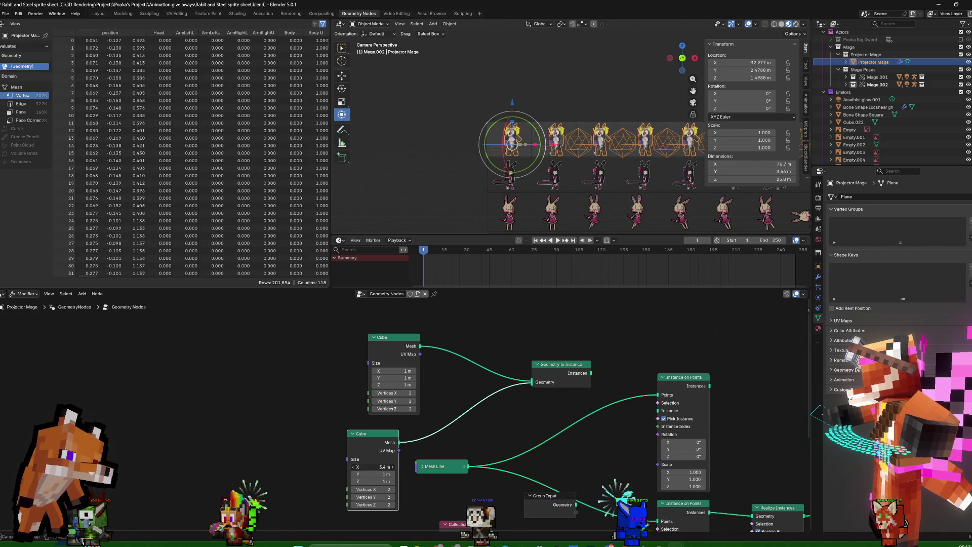
Size the lower Cube to Y 0.4 and Z 0.5 m and feed Geometry to Instance into Instance on Points
double_click(372, 472)
type("0.4")
key("Return")
type("0.5")
key("Return")
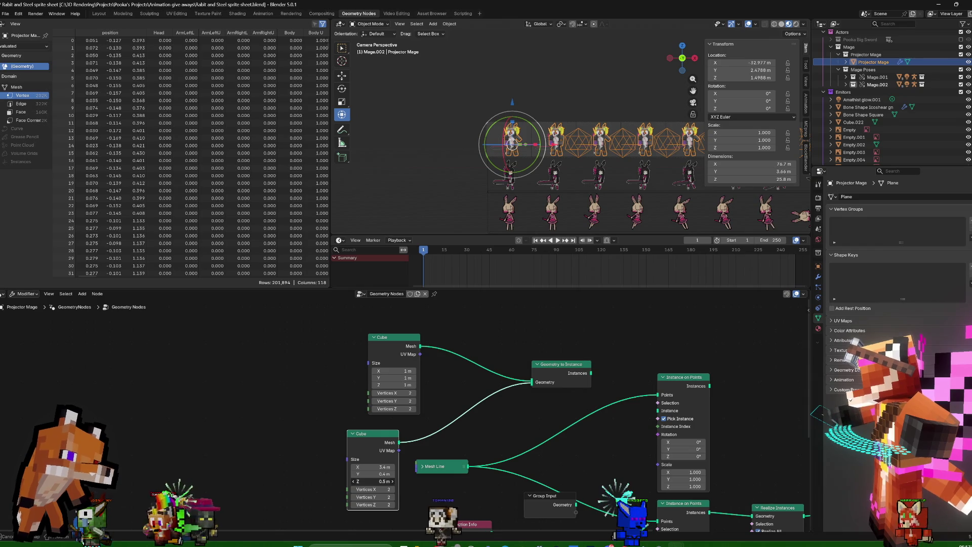
left_click_drag(591, 373, 658, 411)
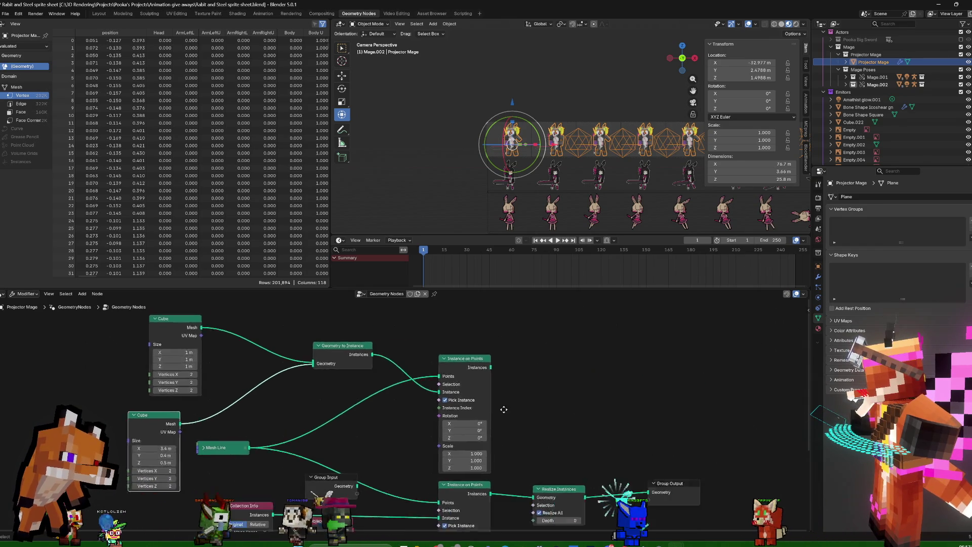
middle_click_drag(800, 413, 487, 388)
key("shift+a")
type("join")
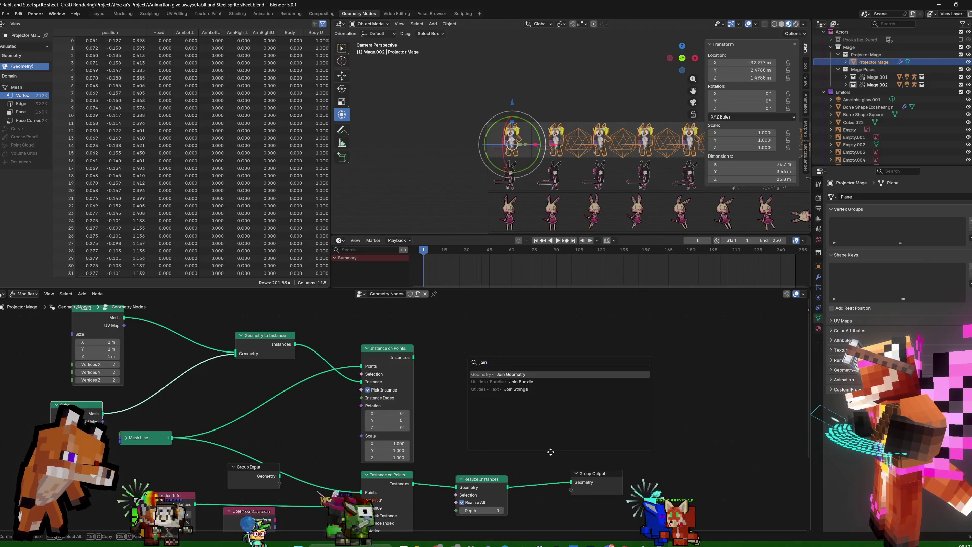
Add a Join Geometry node fed by the upper Instance on Points
key("Return")
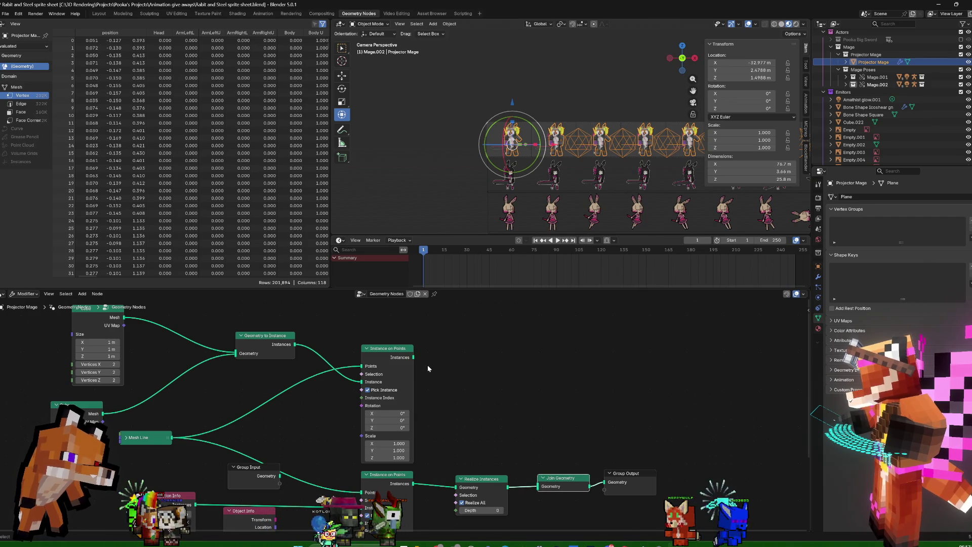
left_click_drag(413, 356, 534, 483)
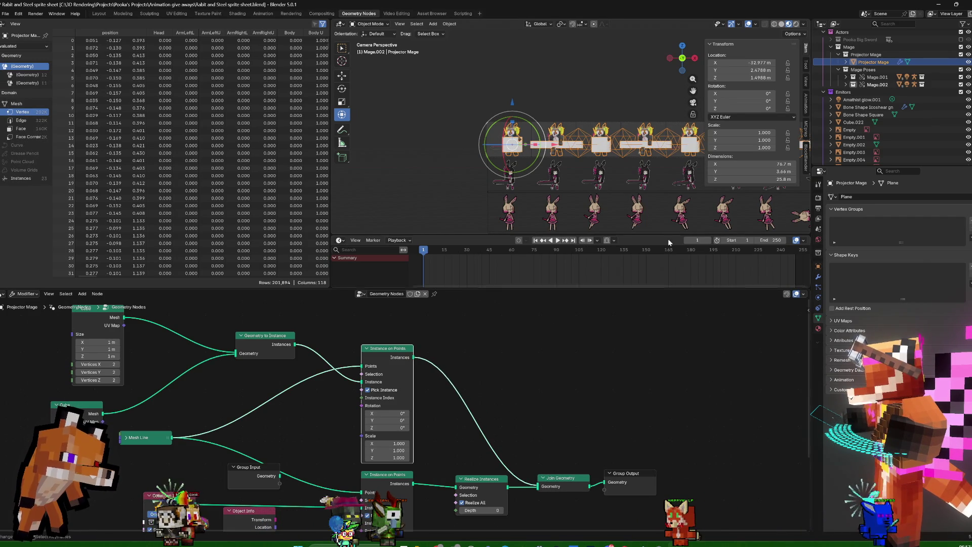
middle_click_drag(539, 383, 717, 382)
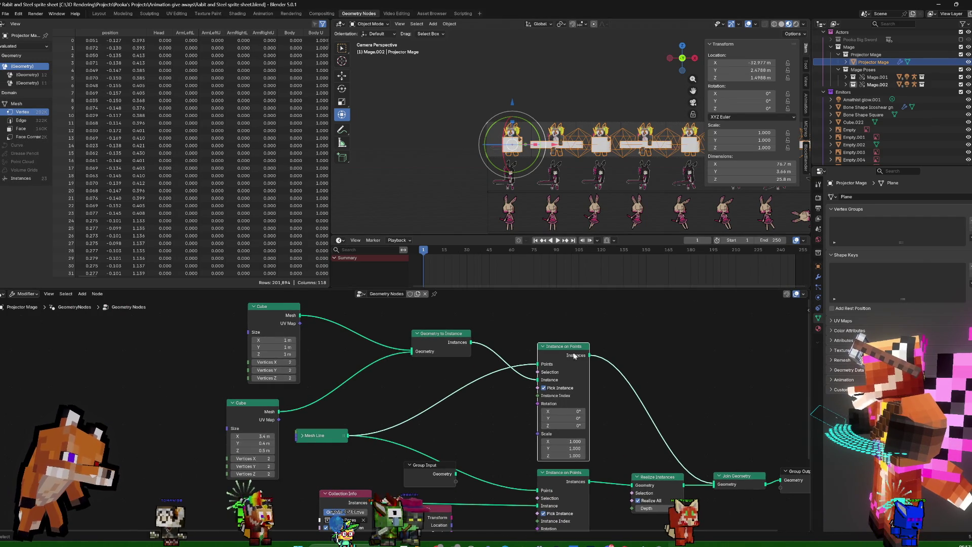
middle_click_drag(277, 389, 375, 395)
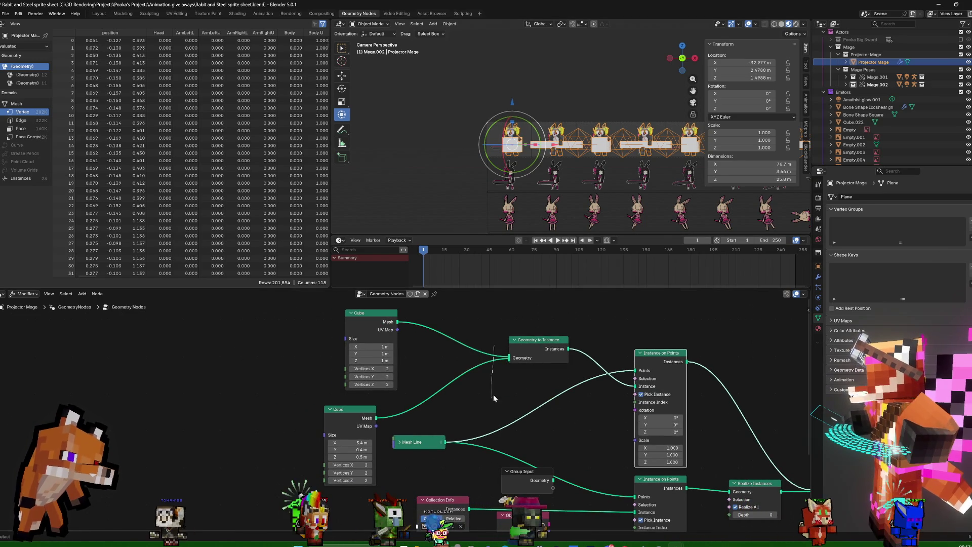
Cut the Cube link and delete both Cube nodes, leaving Geometry to Instance feeding Instance on Points
right_click_drag(420, 330, 410, 320, "ctrl")
left_click_drag(409, 319, 325, 426)
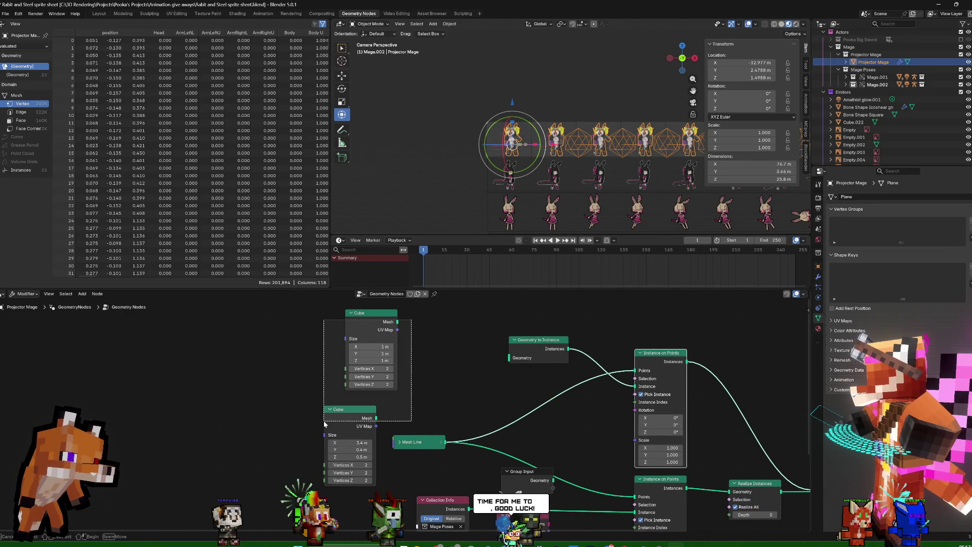
key("x")
middle_click_drag(499, 369, 499, 412)
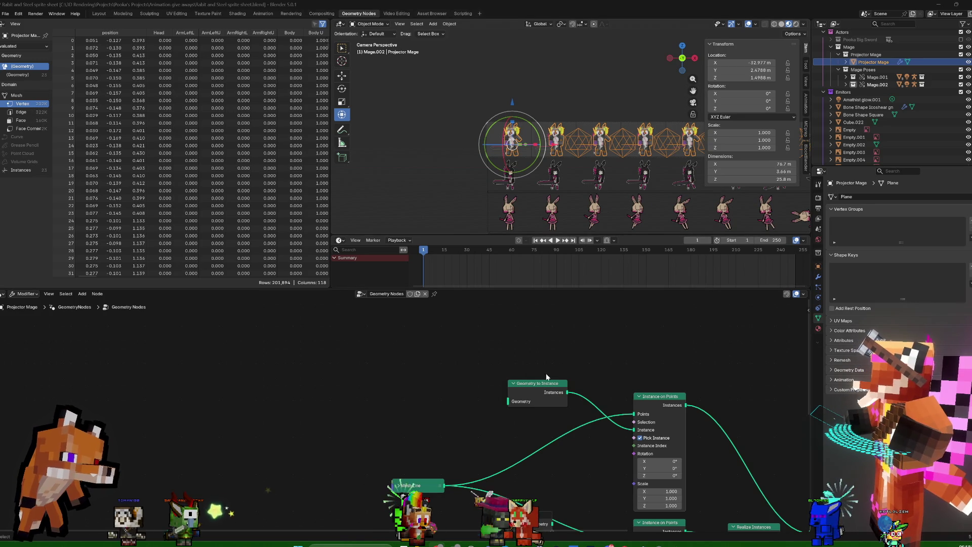
Add a String to Curves node and collapse it
key("shift+a")
left_click(385, 337)
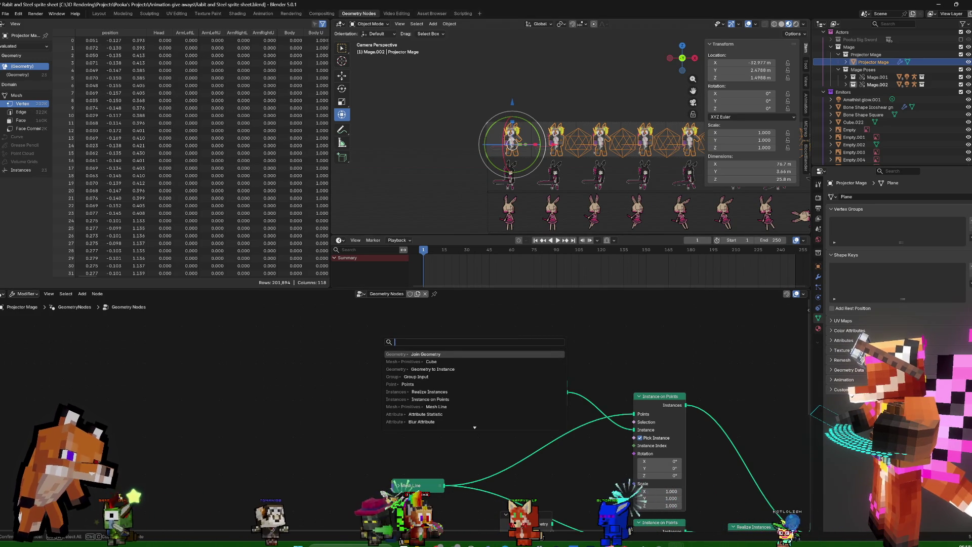
type("string to")
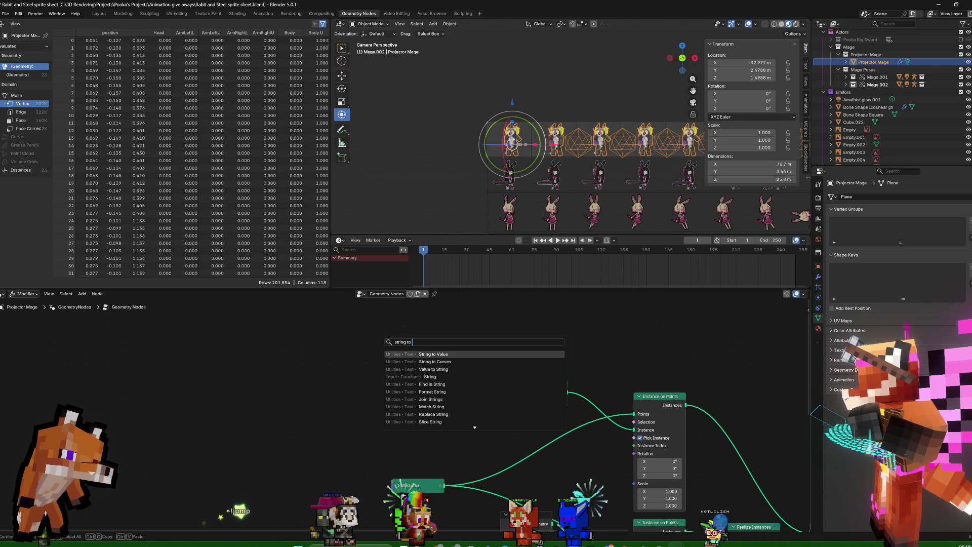
key("Down")
key("Return")
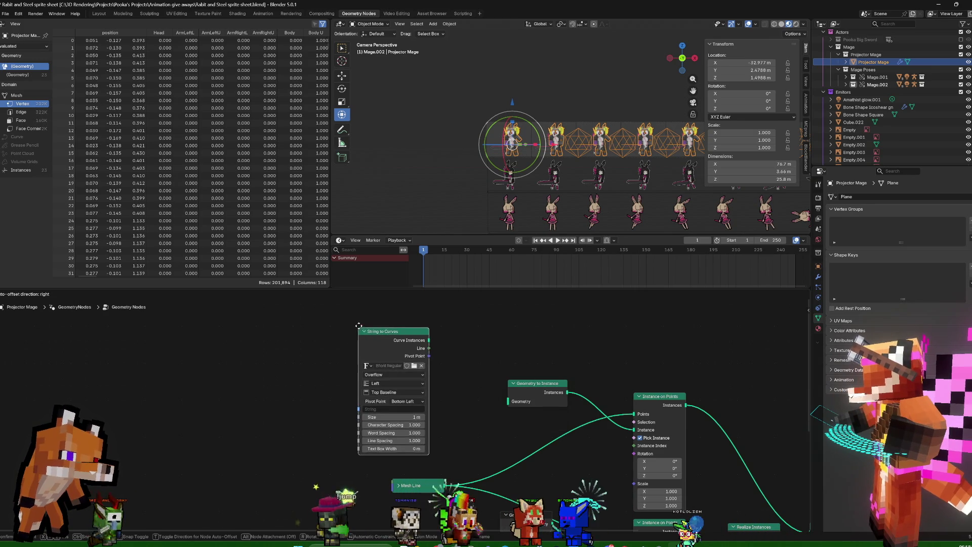
left_click(395, 391)
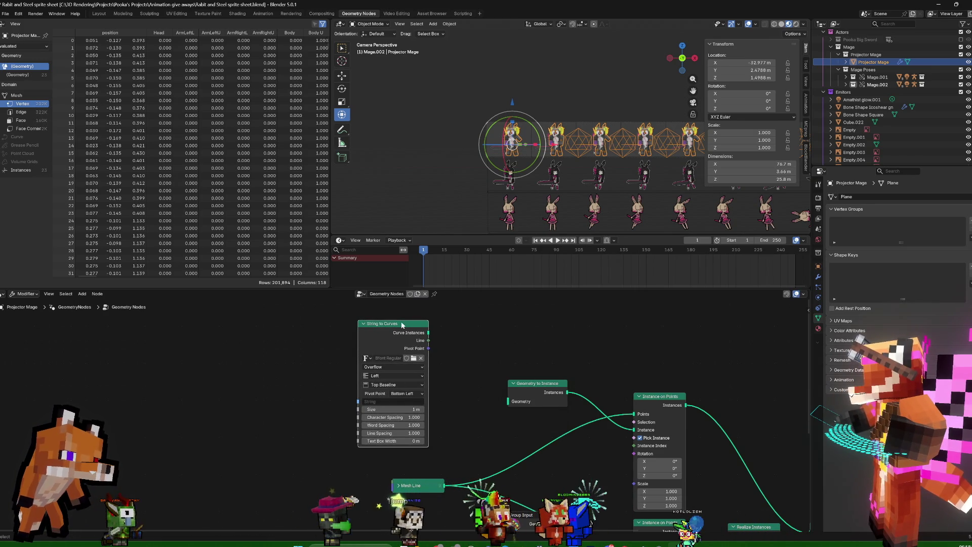
left_click(363, 323)
middle_click_drag(364, 324, 401, 339)
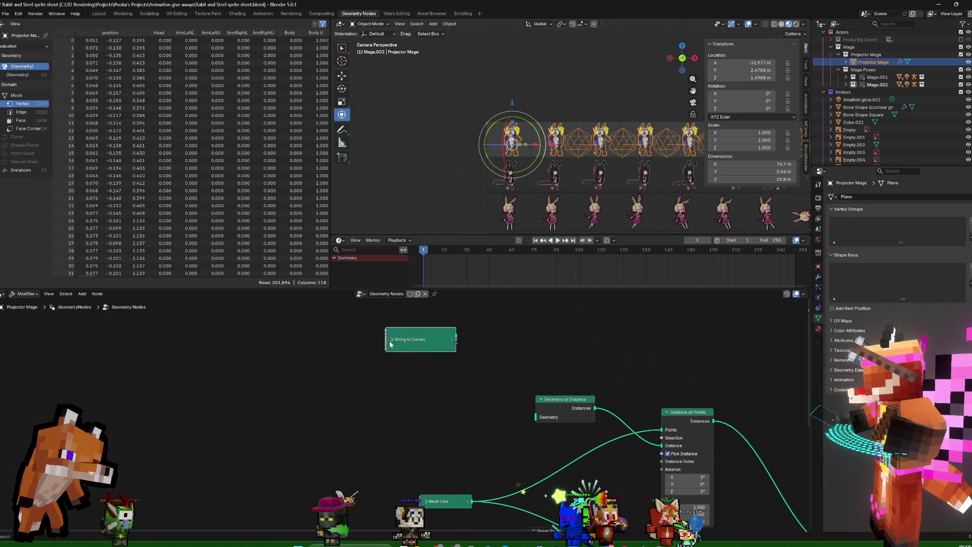
Add a String node reading Idle 1 and link String to Curves into Geometry to Instance
key("shift+a")
type("s")
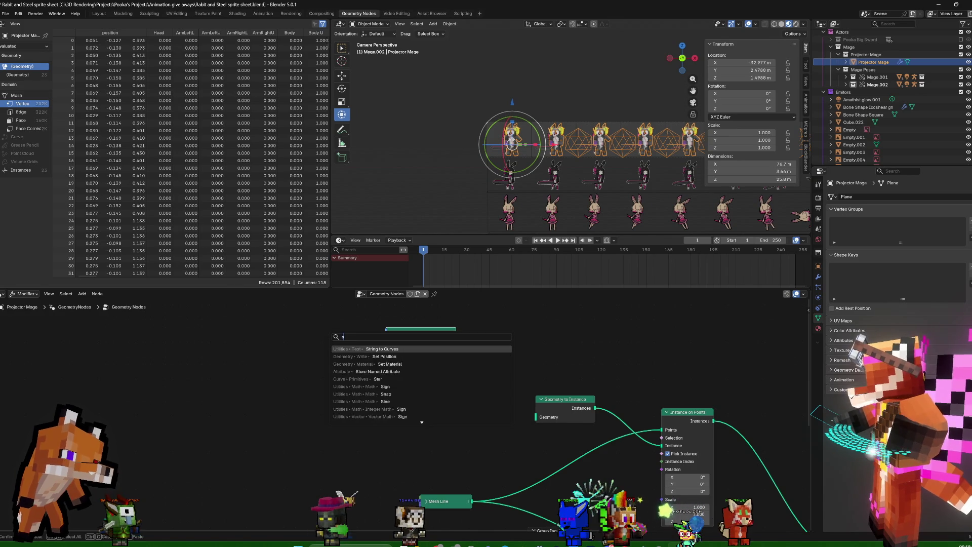
type("tring")
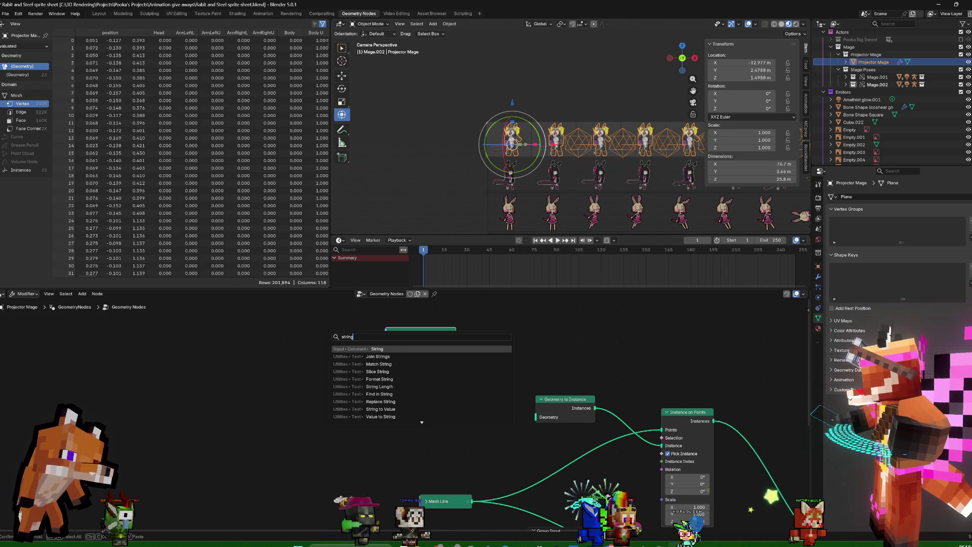
key("Return")
left_click(312, 338)
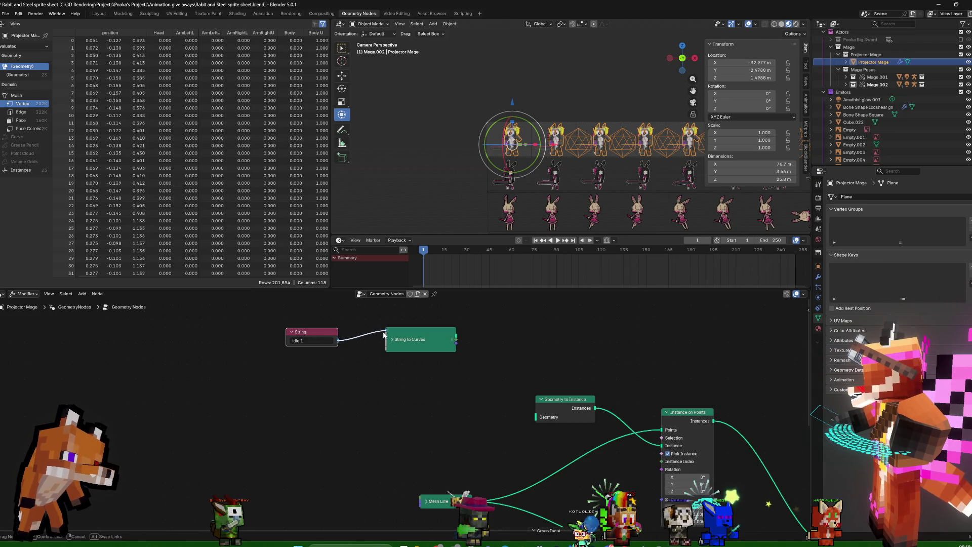
left_click_drag(499, 369, 535, 419)
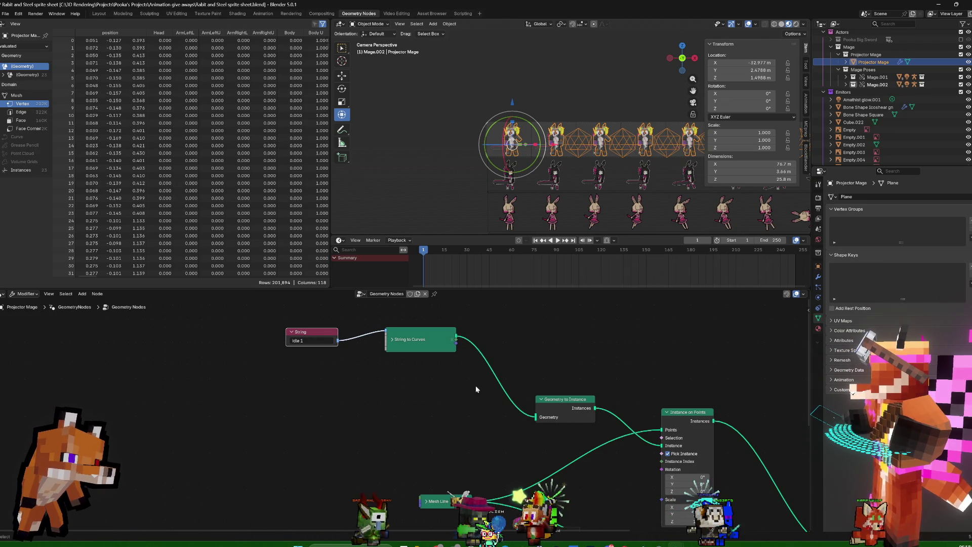
middle_click_drag(629, 367, 600, 357)
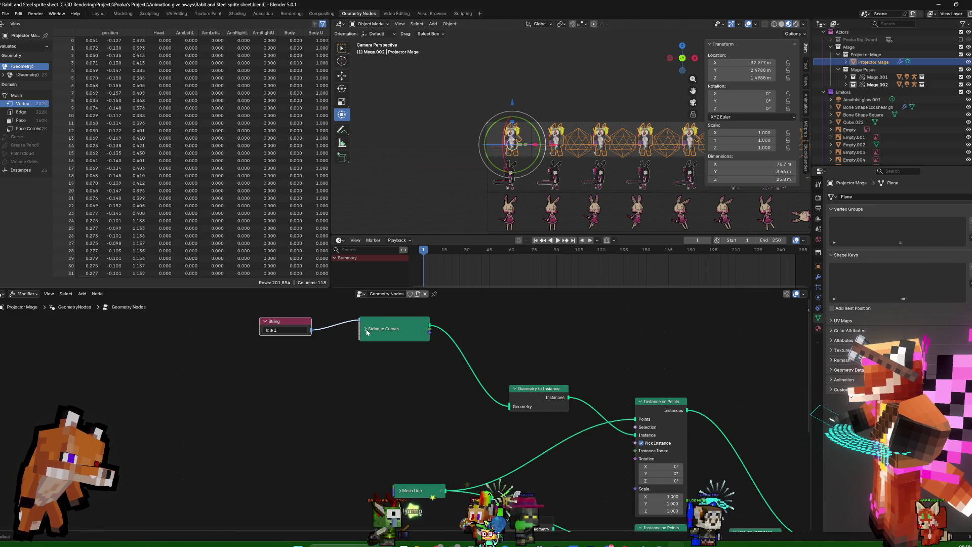
Review the String to Curves font, then insert a Transform Geometry node before Geometry to Instance
left_click(367, 330)
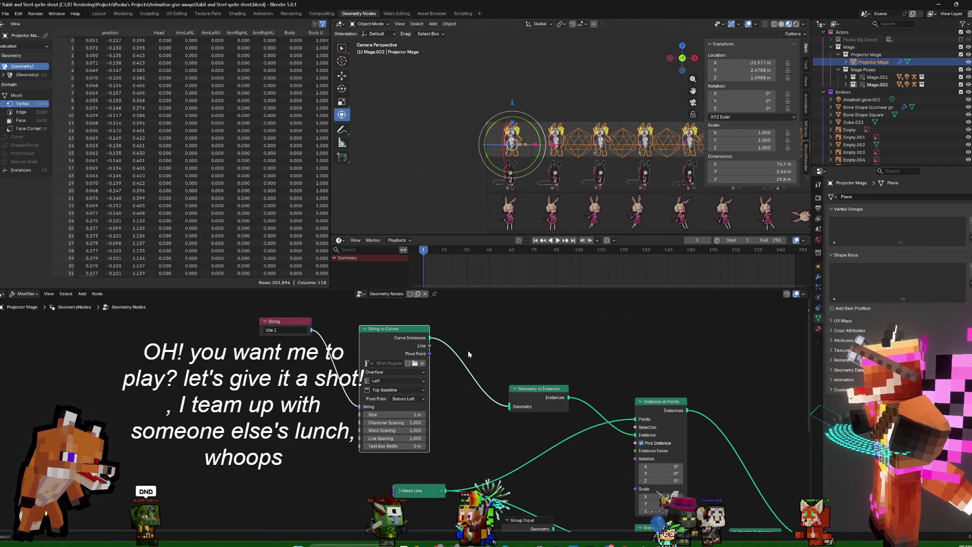
left_click(409, 363)
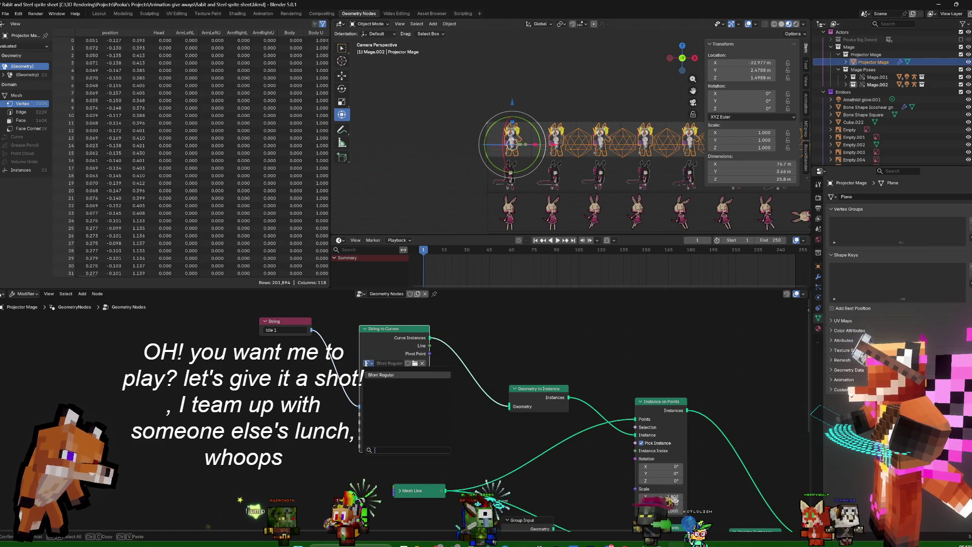
left_click(387, 374)
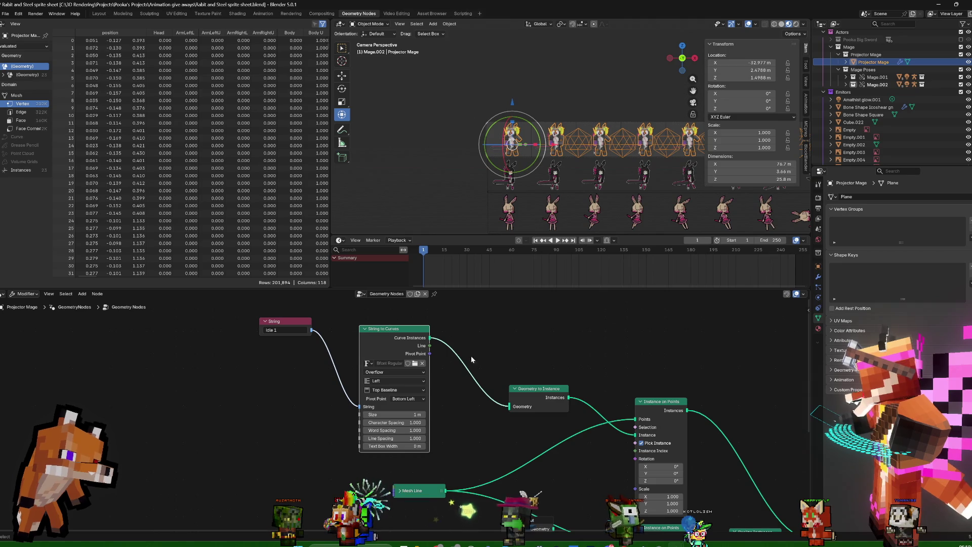
key("shift+a")
left_click(484, 342)
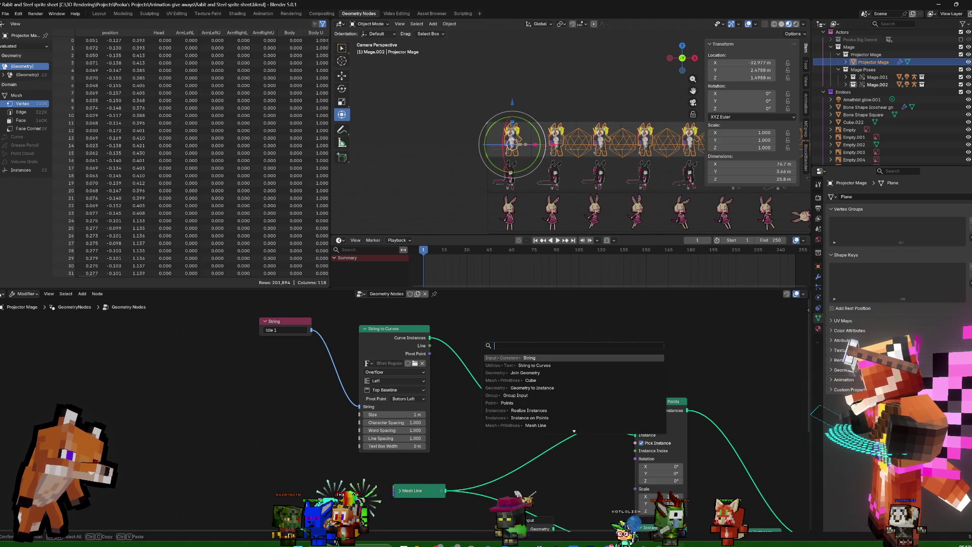
type("tran")
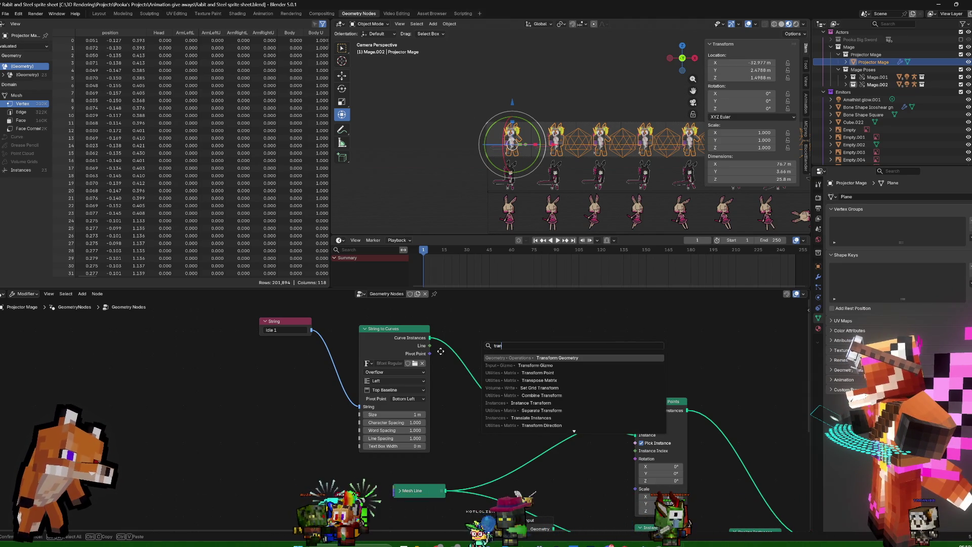
key("Return")
left_click(464, 393)
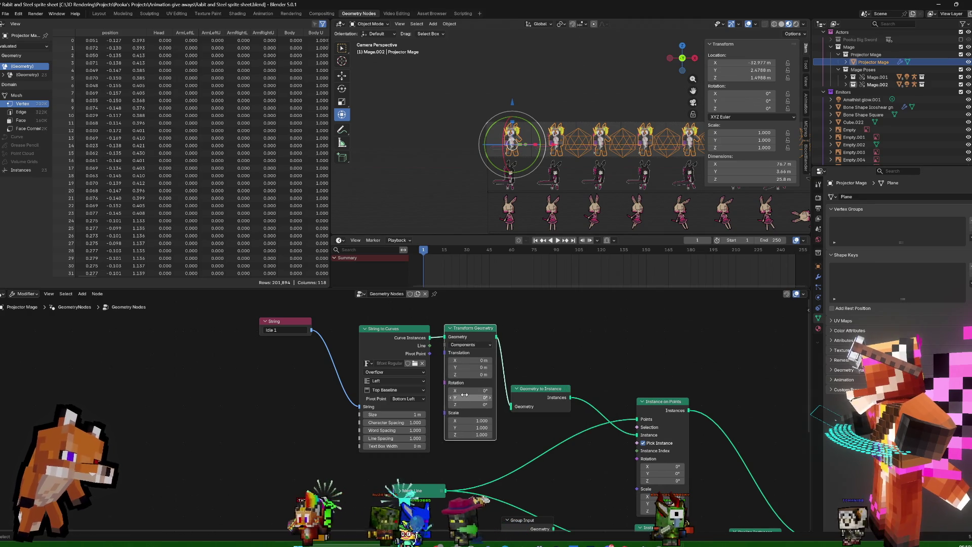
type("90")
Set Rotation X 90°, centre the text horizontally, and stretch Scale Z from 1.7 to 2.1
key("Return")
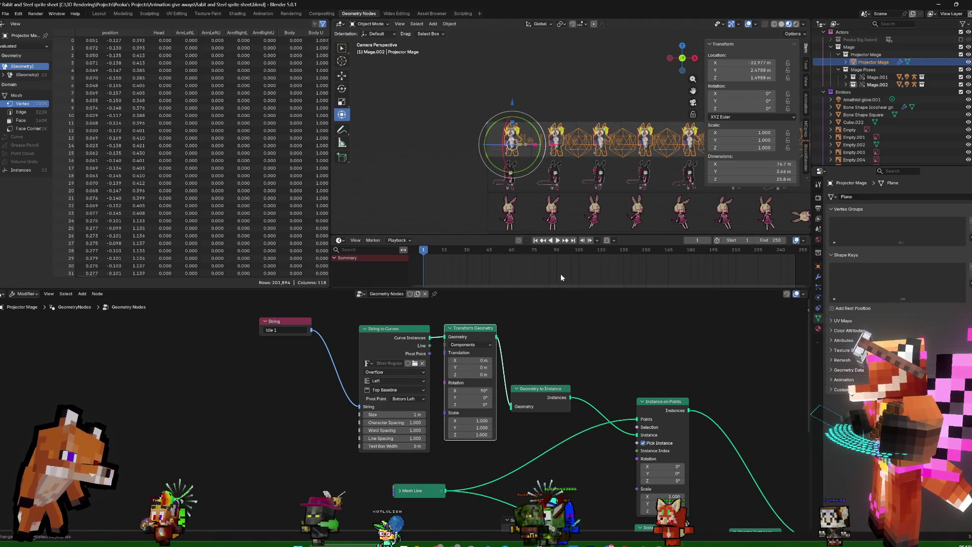
left_click(404, 382)
left_click(389, 404)
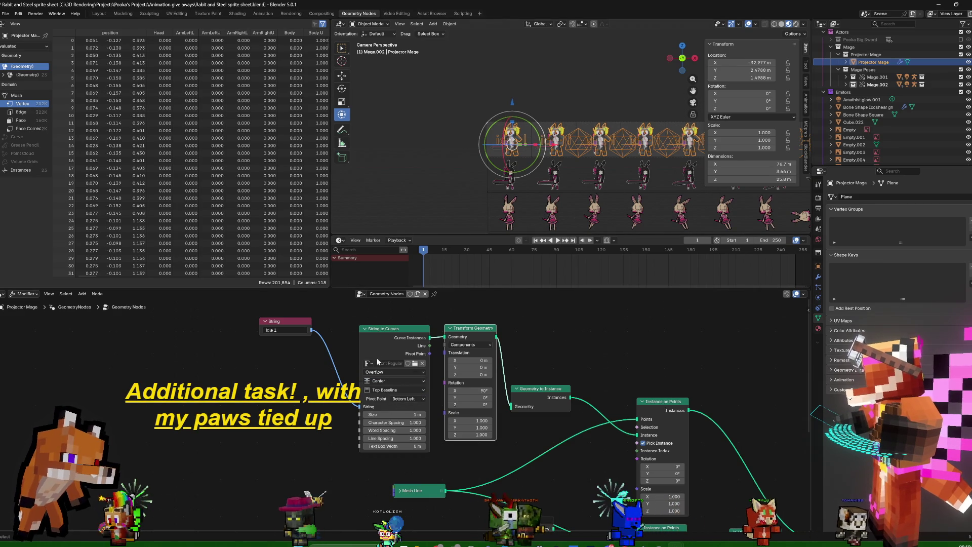
left_click(471, 436)
type("1.7")
key("Return")
mouse_move(471, 434)
left_mouse_down()
mouse_move(502, 434)
mouse_move(469, 437)
left_mouse_up()
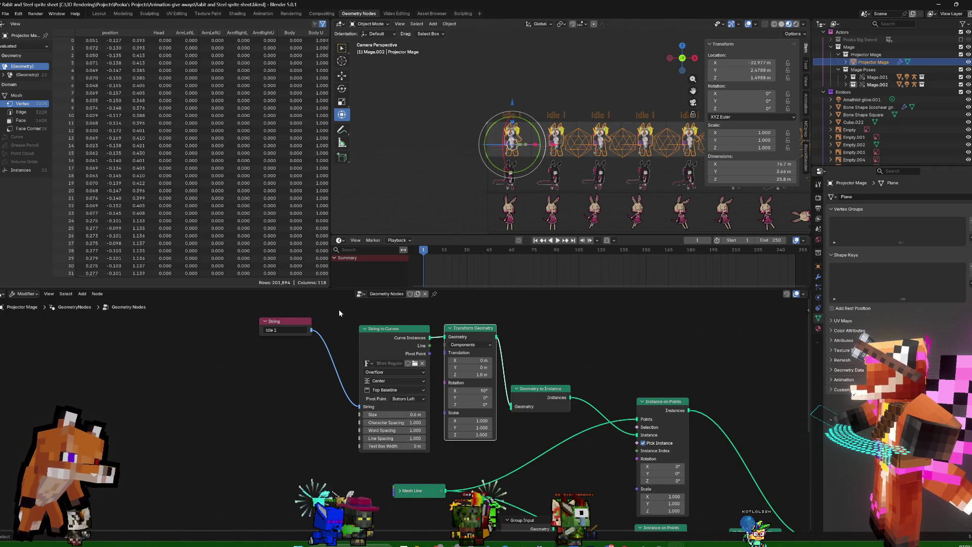
Group the String to Curves and Transform Geometry nodes into one node group (Ctrl+G)
left_click_drag(338, 309, 440, 427)
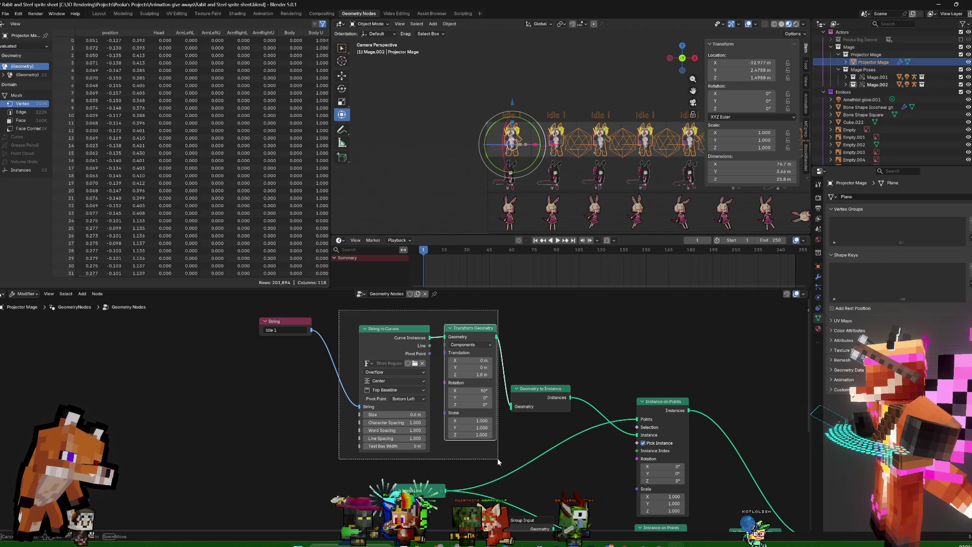
left_click_drag(495, 451, 494, 458)
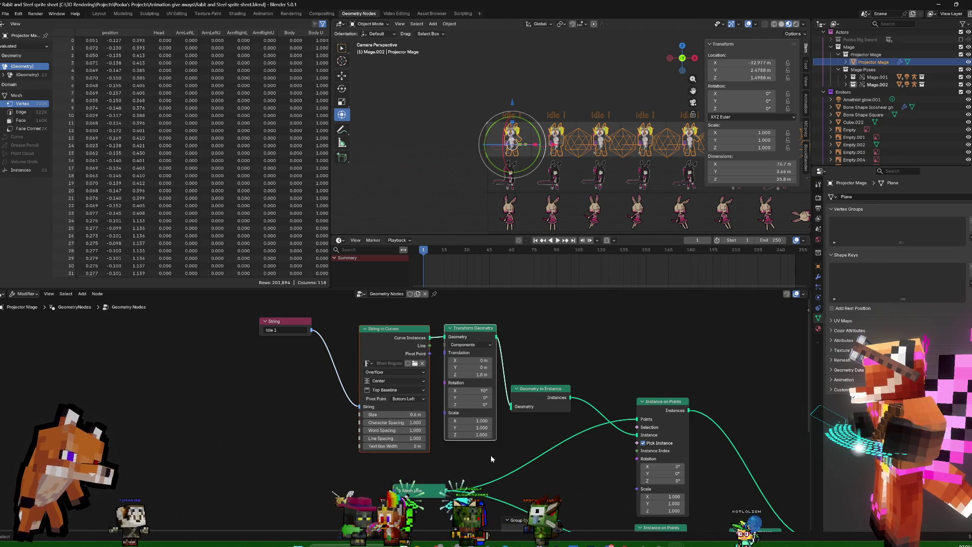
key("ctrl+g")
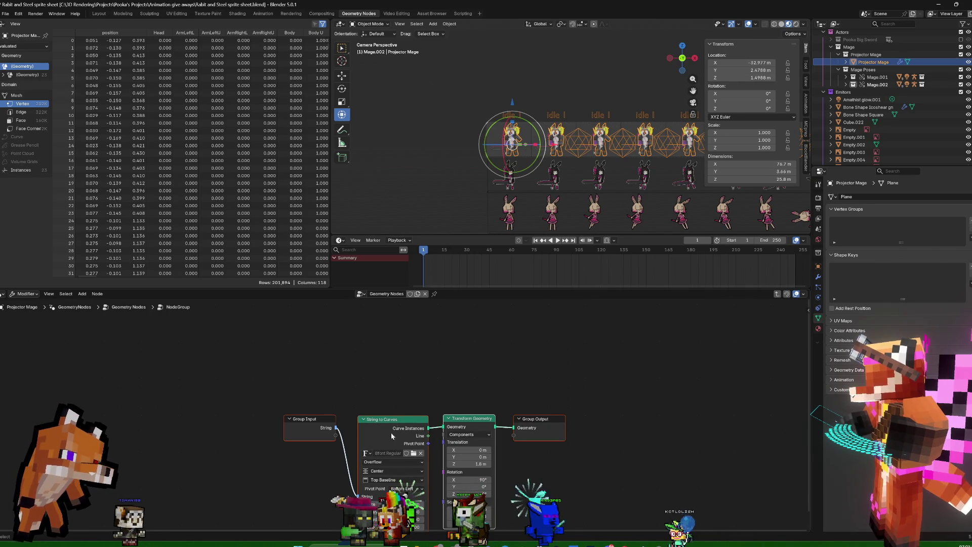
Return to the main tree and delete the separate String node so the group holds 'Idel 1'
middle_click_drag(412, 382, 492, 331)
key("Tab")
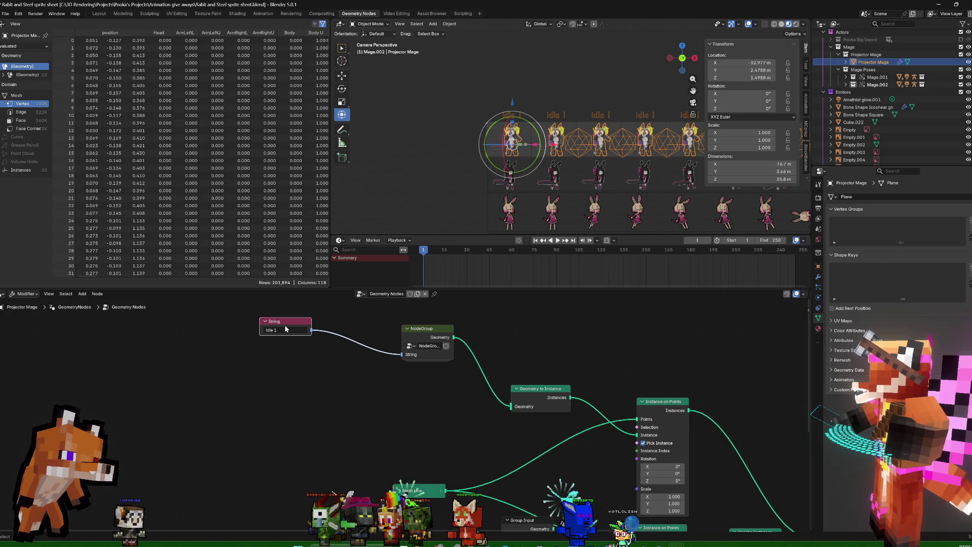
key("x")
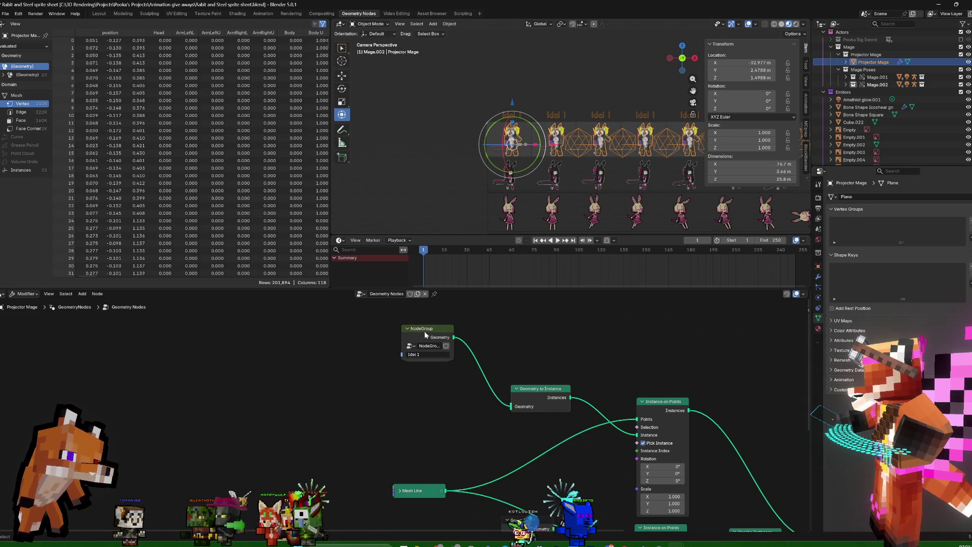
Duplicate the label group as 'Idel 2', collapse both groups and stack them
key("shift+d")
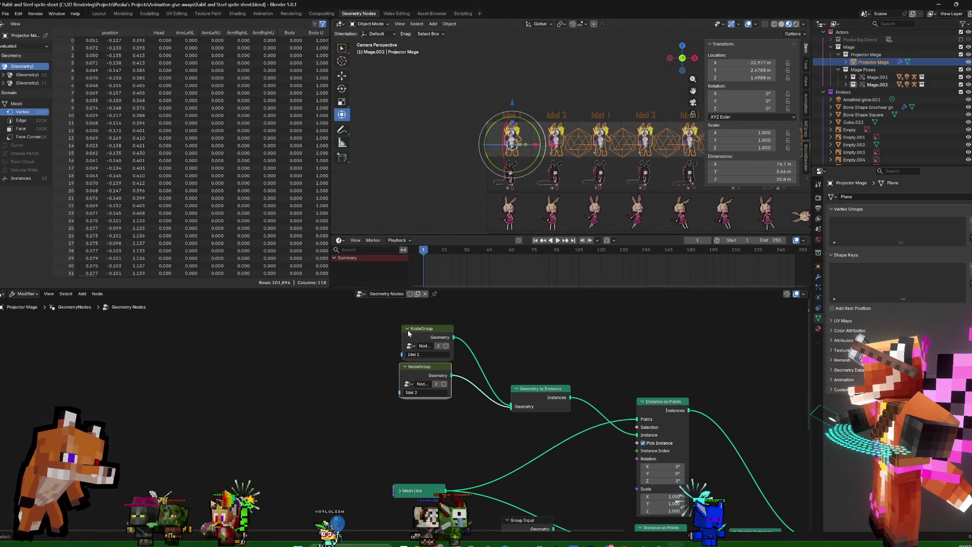
left_click(418, 339)
key("h")
left_click(407, 367)
key("h")
left_click_drag(407, 367, 426, 344)
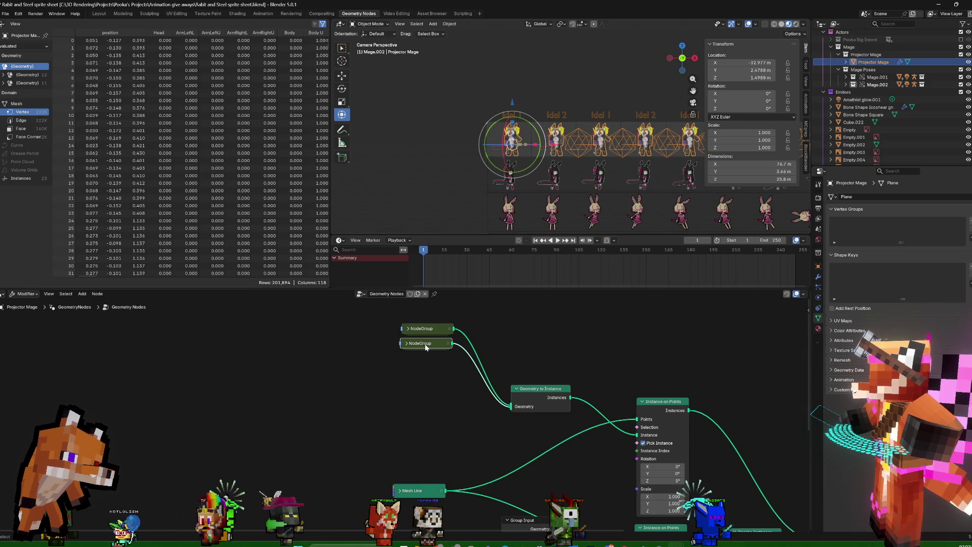
Add a third copy labelled 'forward 1' and connect its Geometry output
key("shift+d")
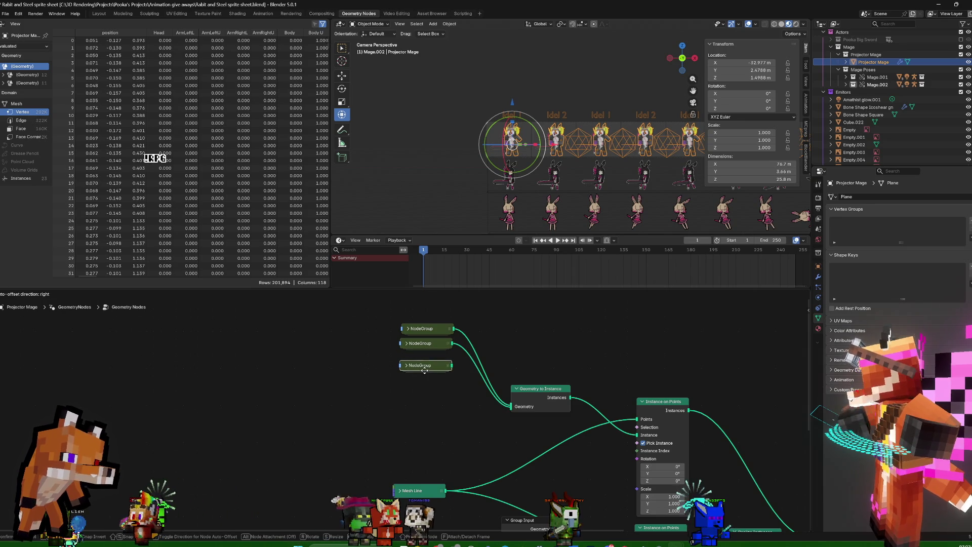
left_click(423, 365)
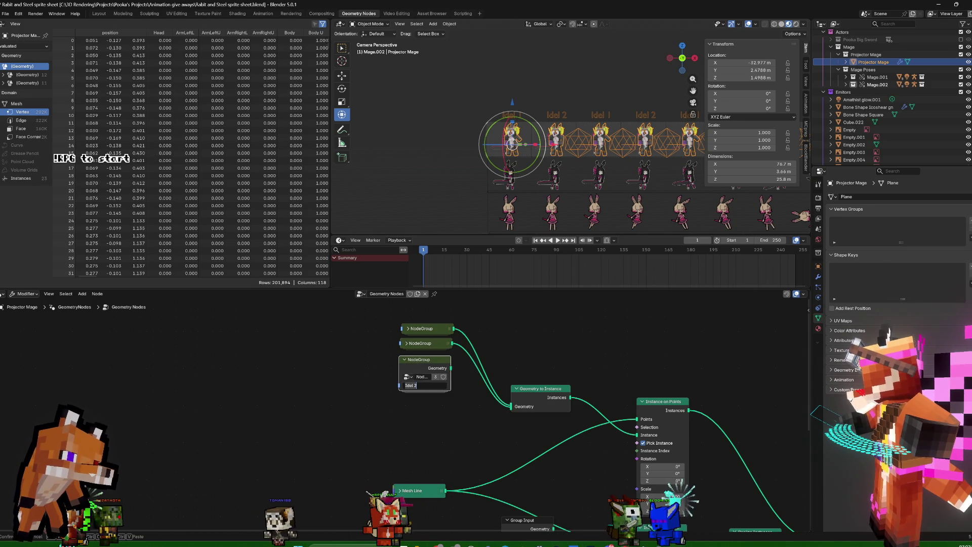
type("Idrwa")
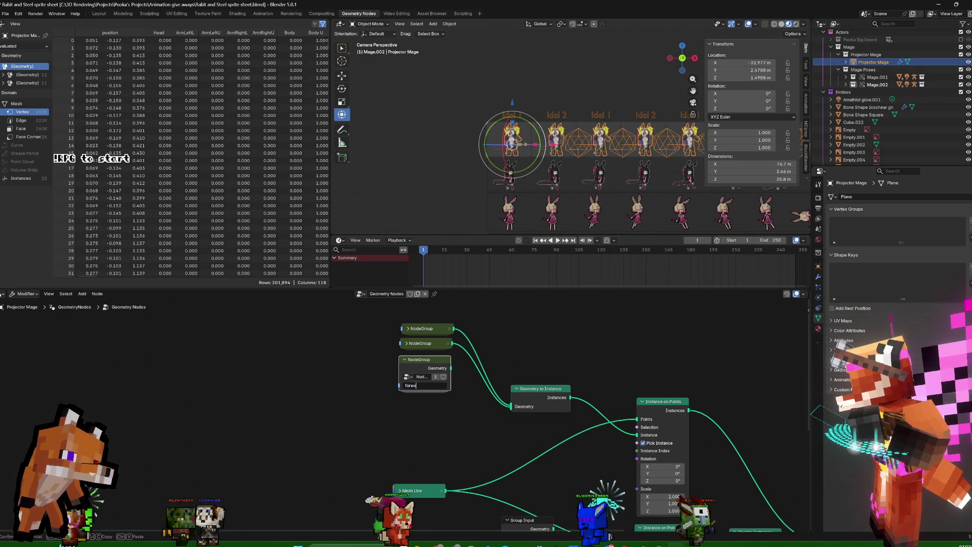
type(" 1")
key("Return")
left_click_drag(452, 368, 502, 427)
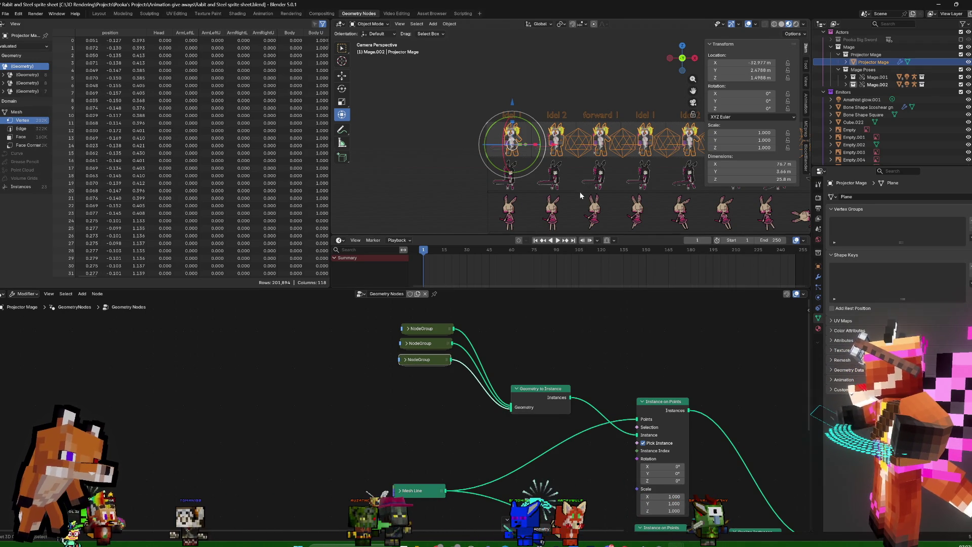
scroll(583, 181, "up", 3)
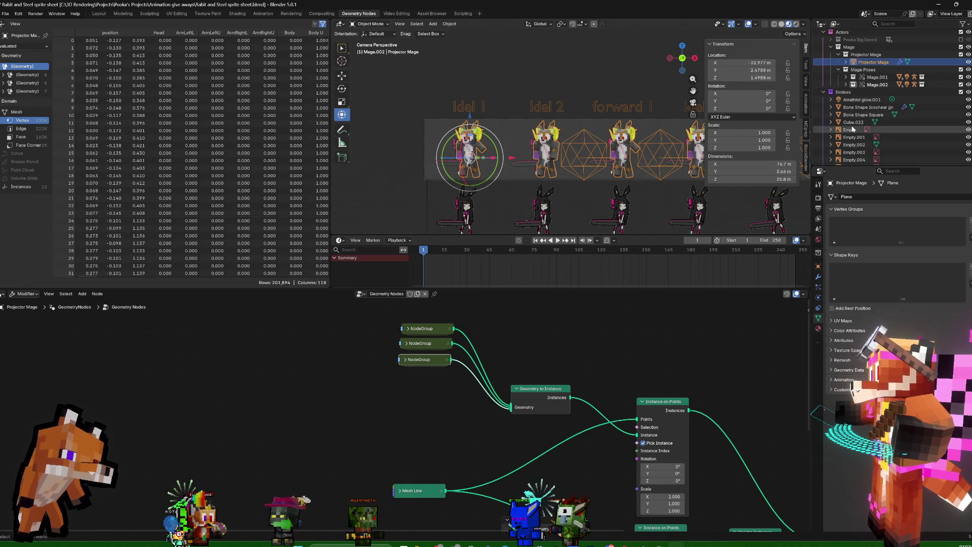
scroll(885, 57, "down", 2)
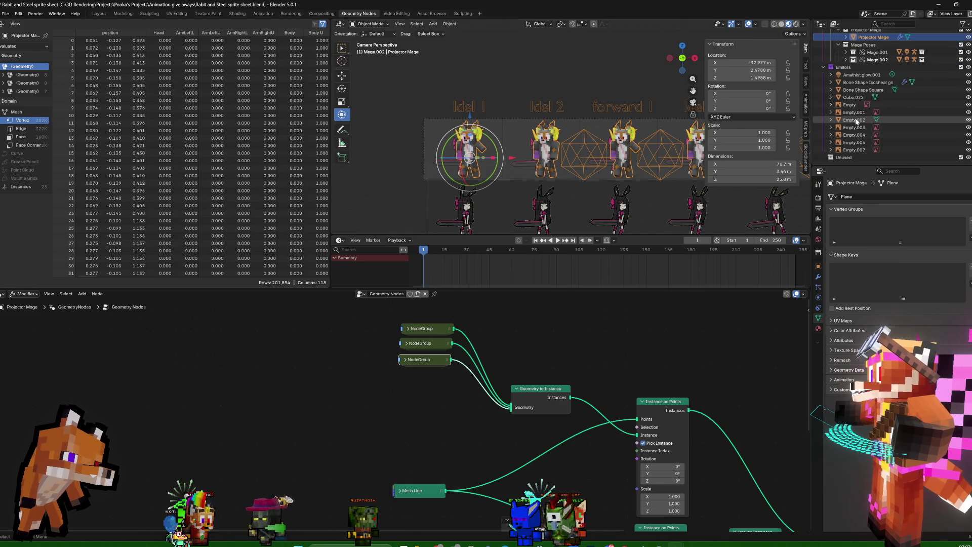
Expand Mage.001 and Mage.002 in the Outliner and select Minecraft Player Fox.025
left_click(848, 52)
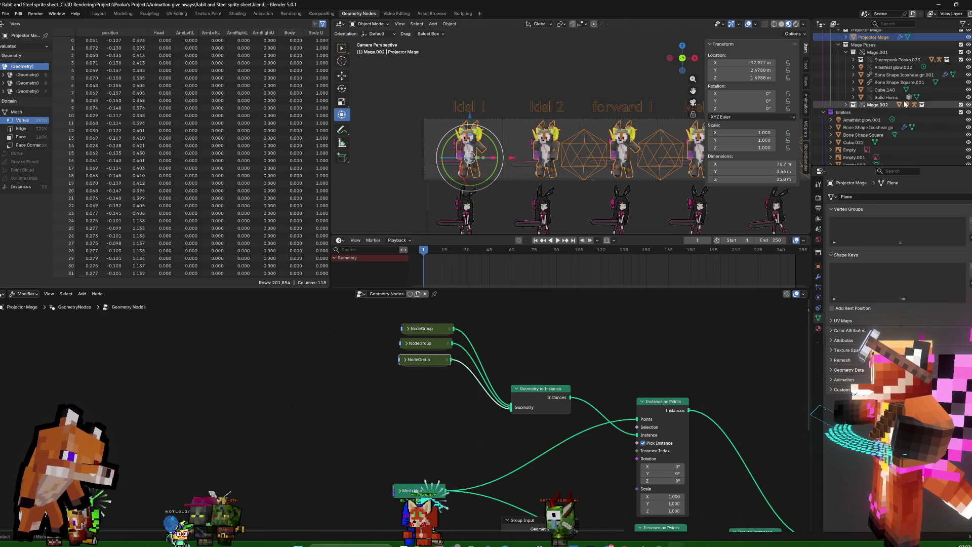
left_click(845, 104)
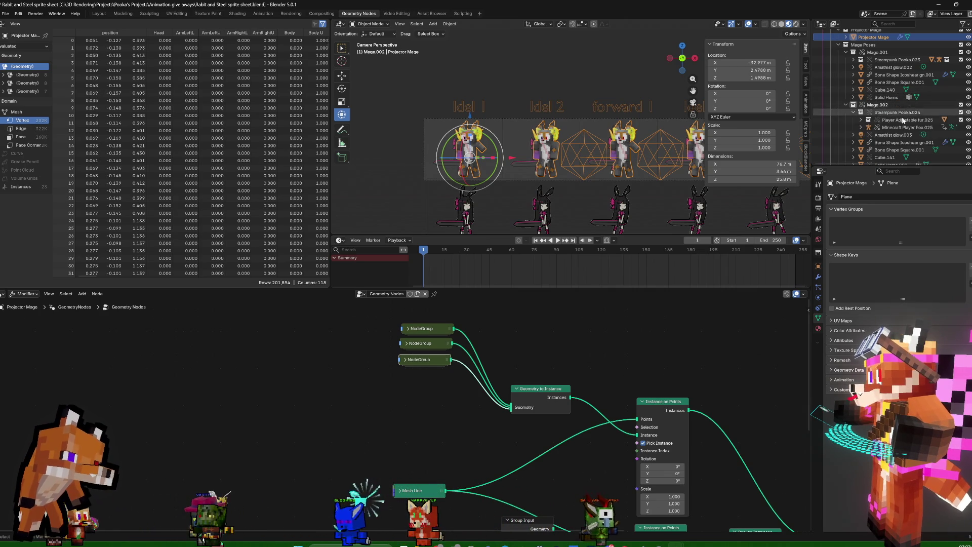
left_click(886, 128)
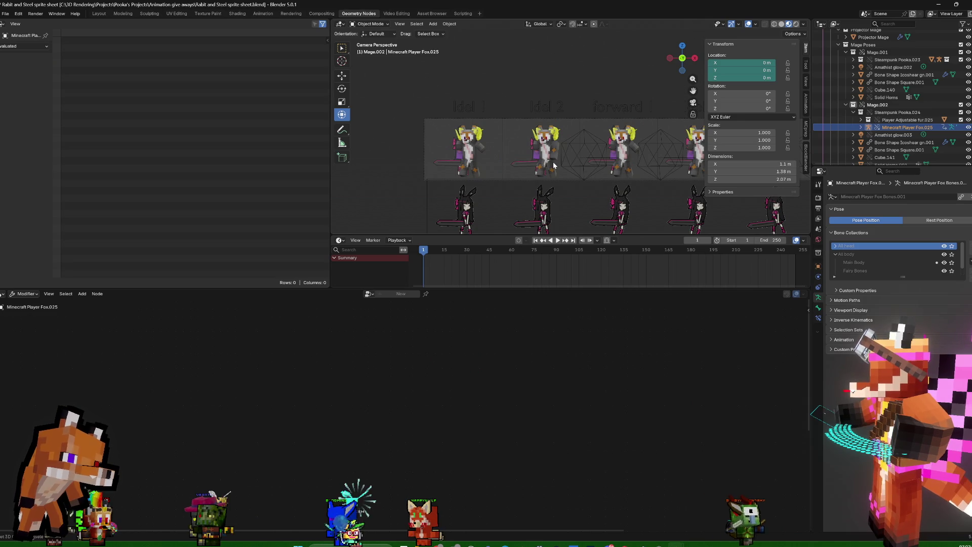
scroll(552, 162, "down", 2)
scroll(553, 162, "down", 2)
scroll(553, 162, "up", 4)
scroll(553, 162, "up", 2)
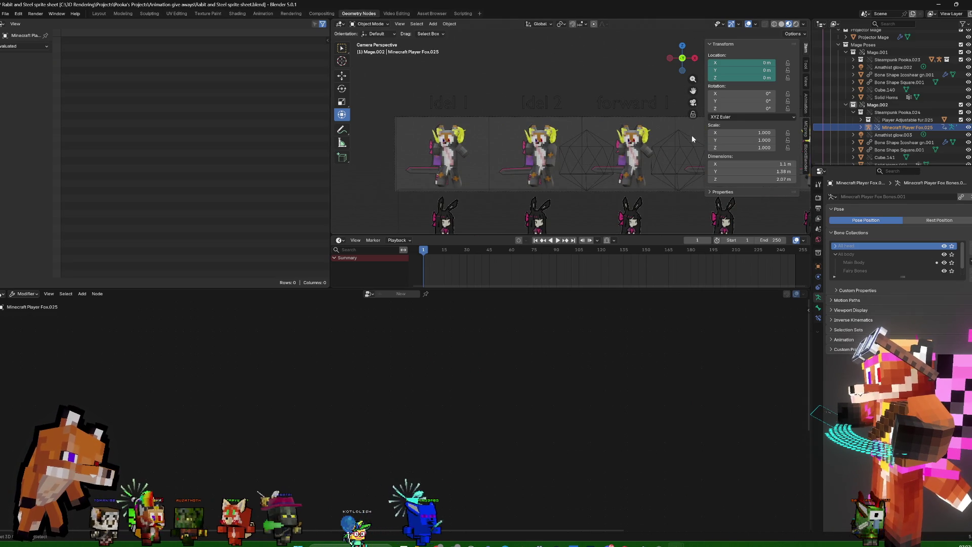
Select the scene camera, look through it over the sprites and list its lens types
left_click(659, 118)
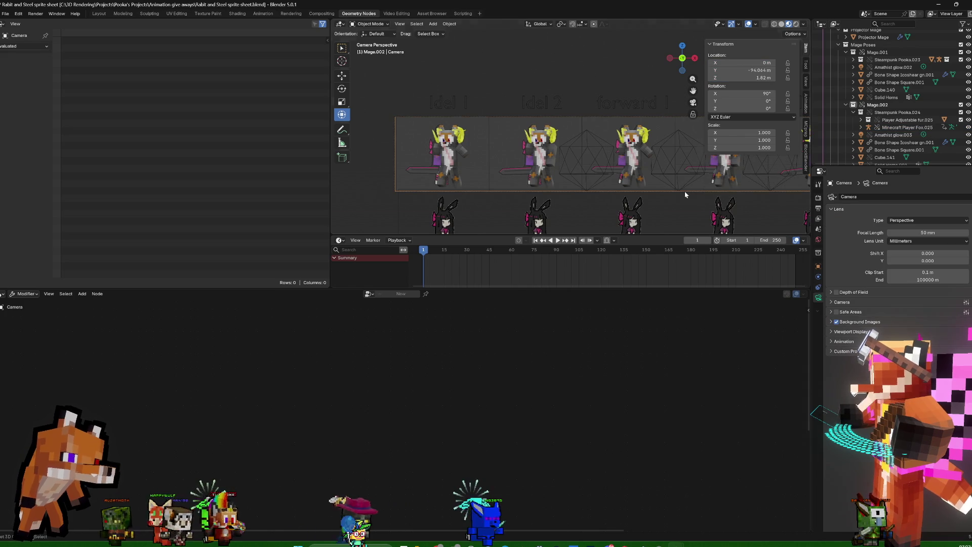
middle_click_drag(659, 117, 660, 192)
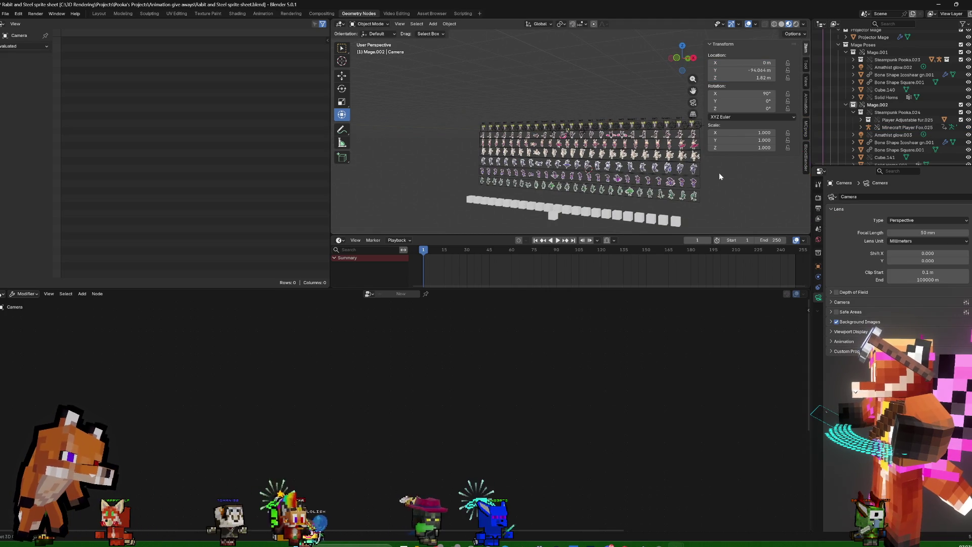
key("KP_0")
scroll(689, 165, "up", 2)
scroll(536, 197, "up", 2)
middle_click_drag(536, 198, 532, 186, "shift")
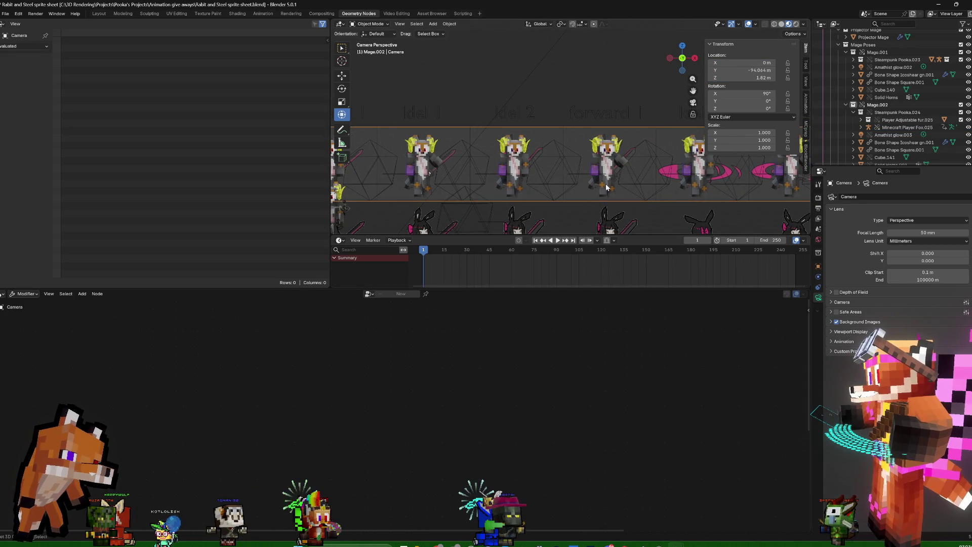
scroll(562, 165, "down", 2)
scroll(573, 171, "down", 2)
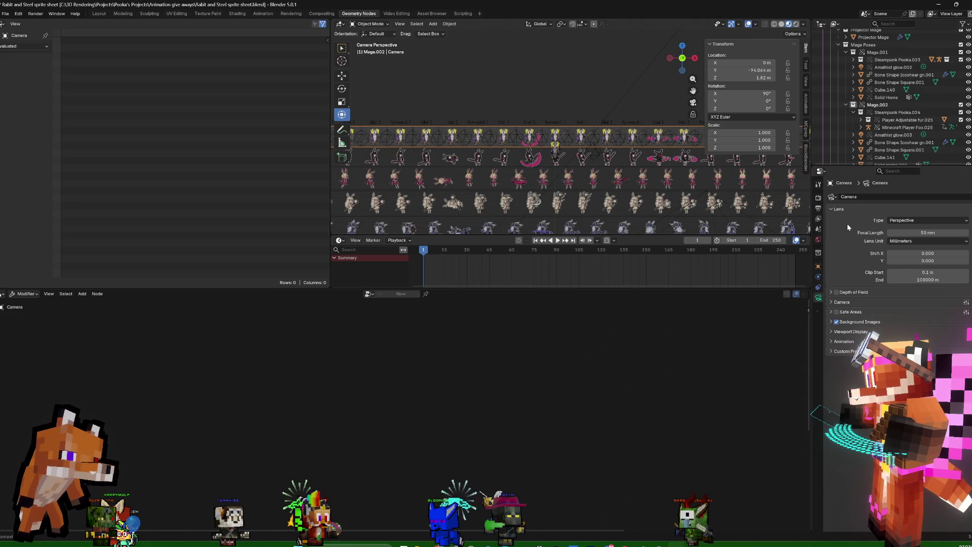
left_click(917, 220)
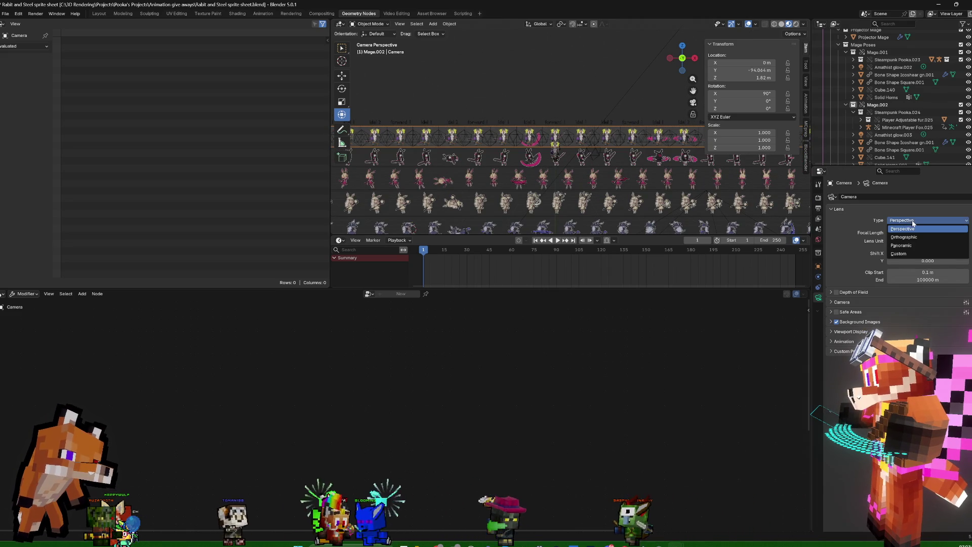
Set the camera to Orthographic with an orthographic scale of 70 framing the sprite grid
left_click(913, 238)
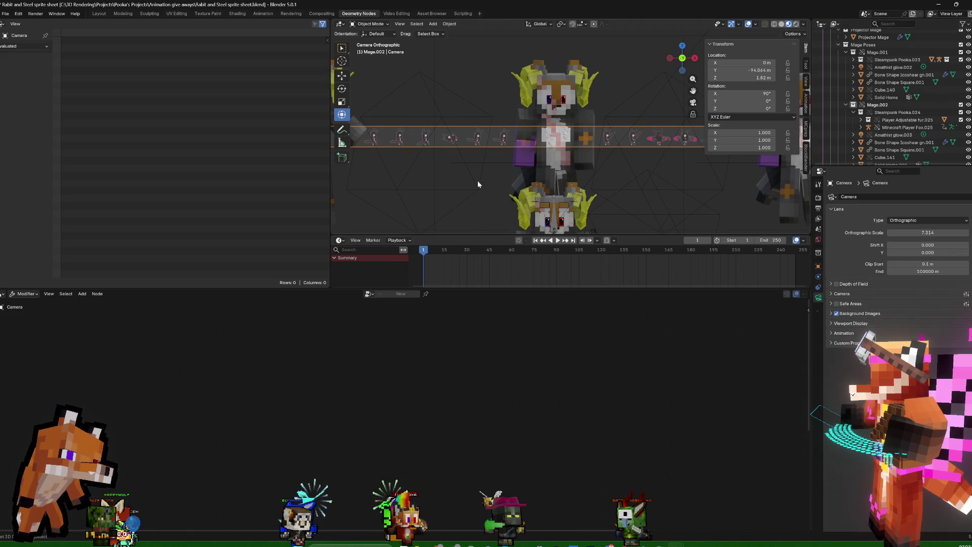
scroll(524, 142, "down", 2)
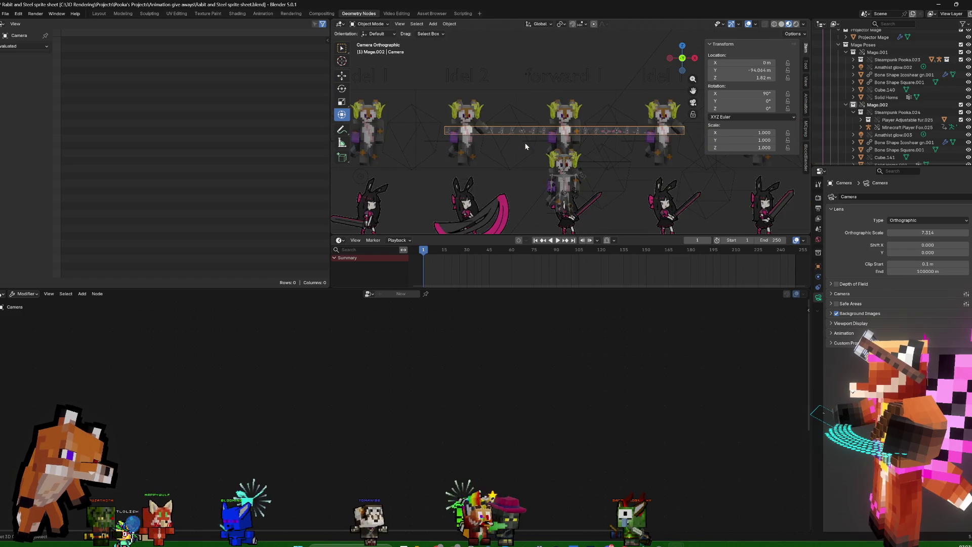
scroll(524, 142, "down", 2)
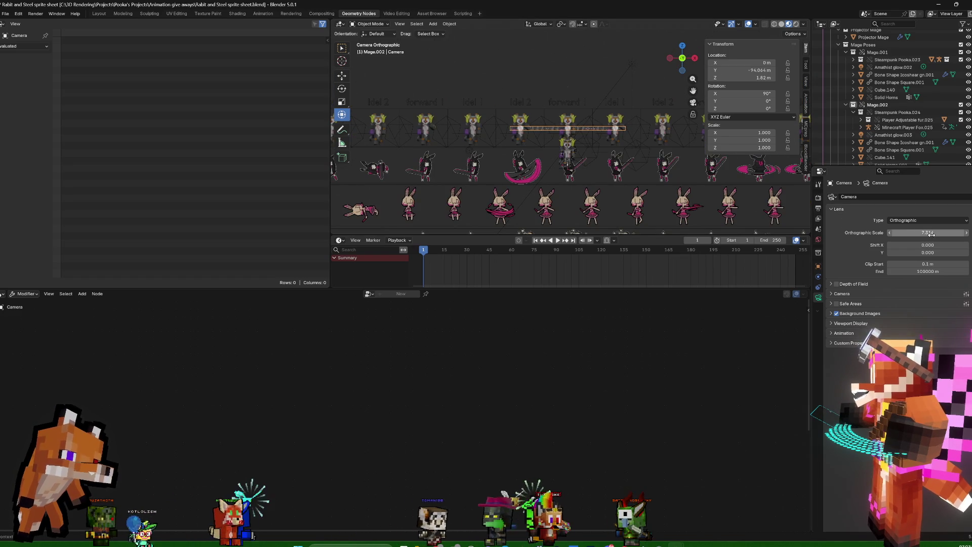
mouse_move(930, 233)
left_mouse_down()
mouse_move(971, 233)
mouse_move(931, 234)
left_mouse_up()
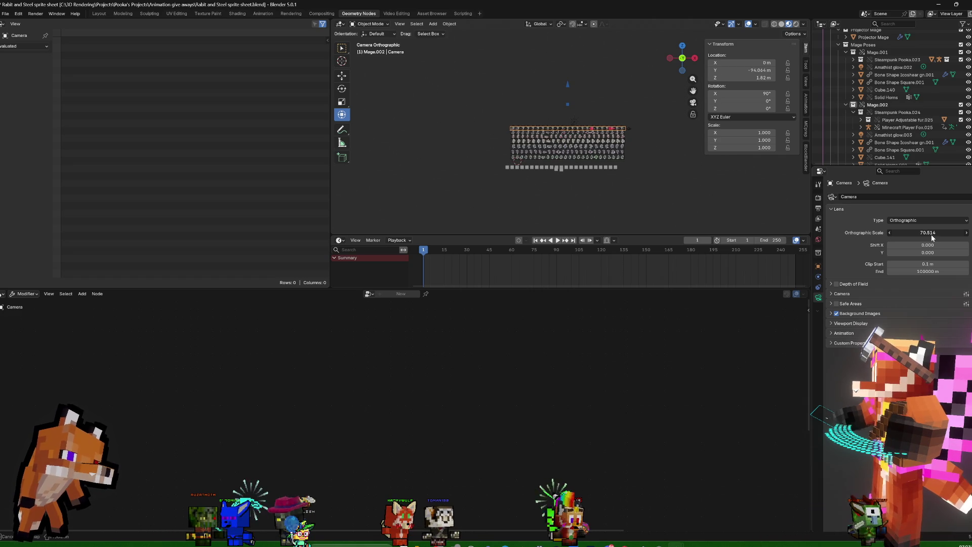
left_click(931, 234)
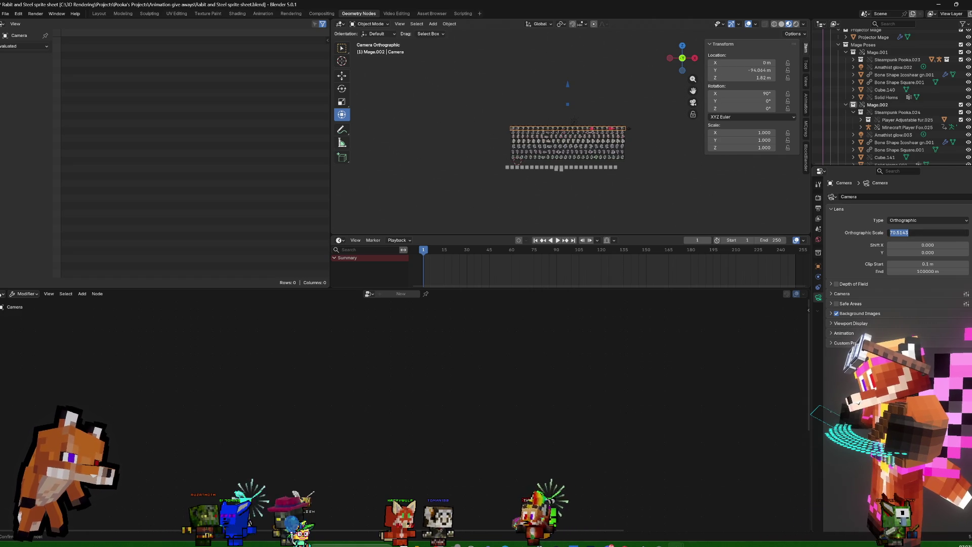
type("70")
key("Return")
scroll(638, 114, "up", 5)
scroll(644, 126, "up", 5)
scroll(644, 127, "up", 5)
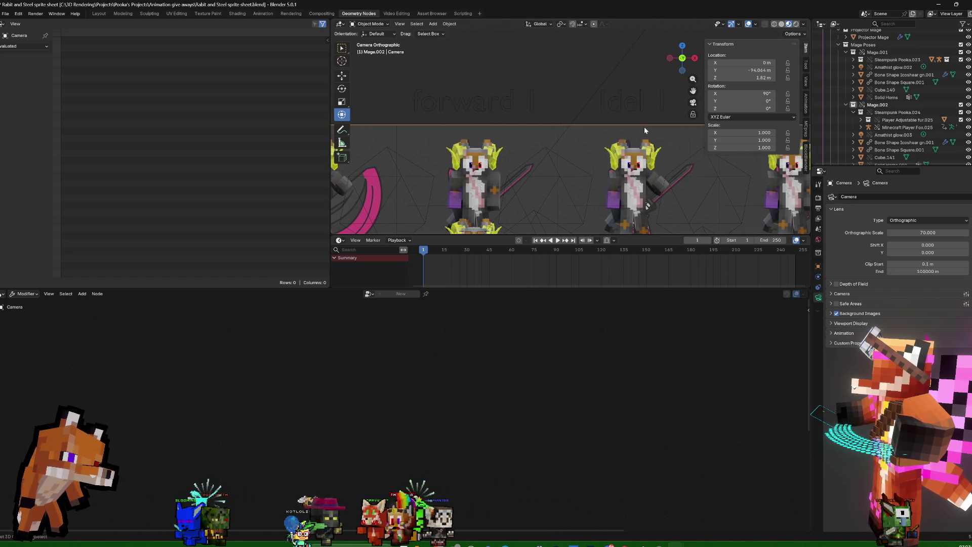
scroll(644, 127, "down", 10)
mouse_move(646, 133)
middle_mouse_down("shift")
mouse_move(616, 150)
mouse_move(618, 112)
middle_mouse_up("shift")
scroll(615, 149, "up", 5)
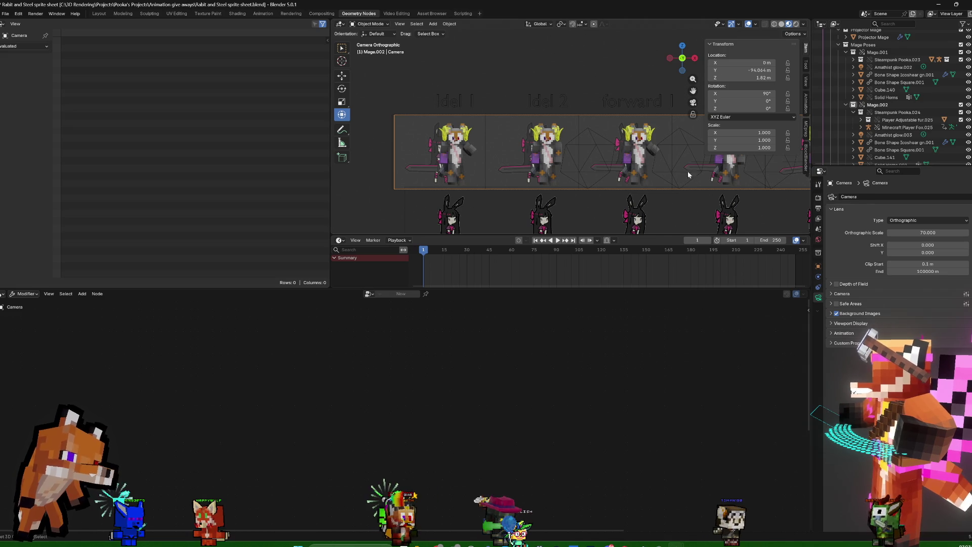
scroll(630, 159, "down", 1)
scroll(629, 159, "down", 1)
scroll(630, 158, "up", 2)
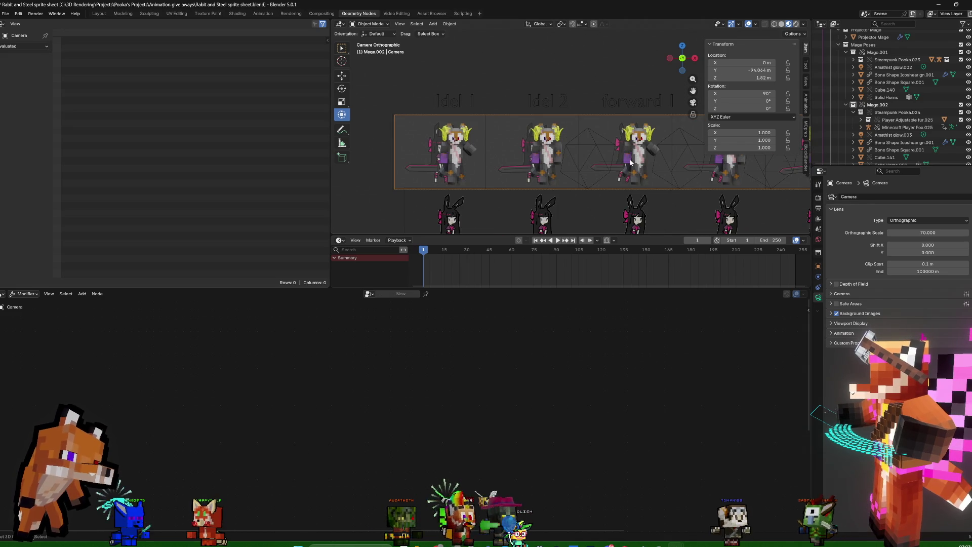
scroll(629, 159, "down", 4)
scroll(629, 158, "down", 2)
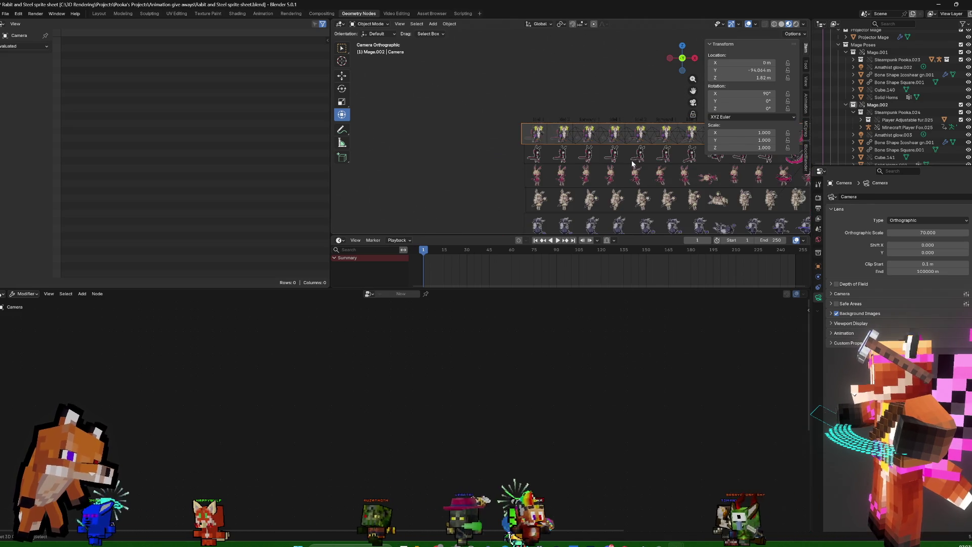
scroll(633, 164, "down", 2)
middle_click_drag(797, 195, 670, 196, "shift")
scroll(694, 195, "up", 2)
scroll(703, 200, "up", 2)
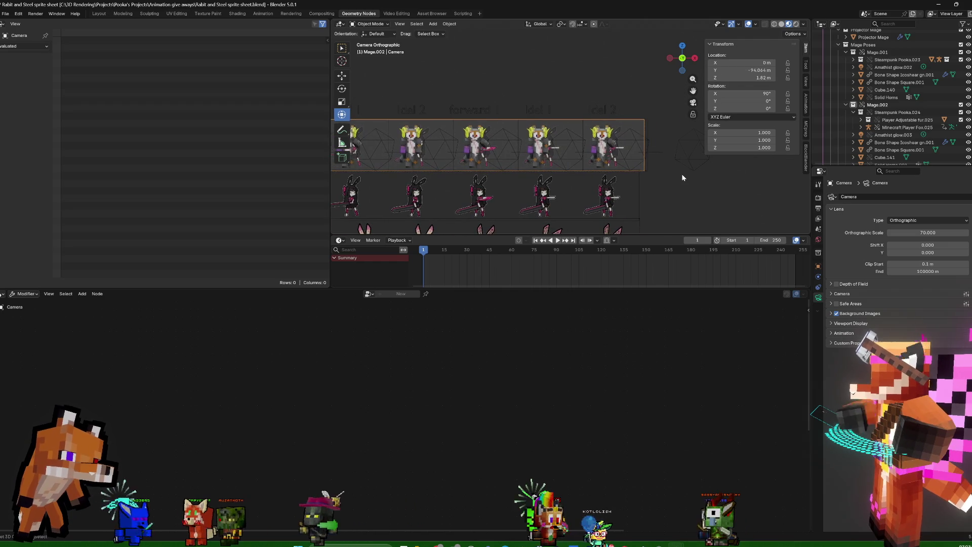
scroll(681, 174, "up", 3)
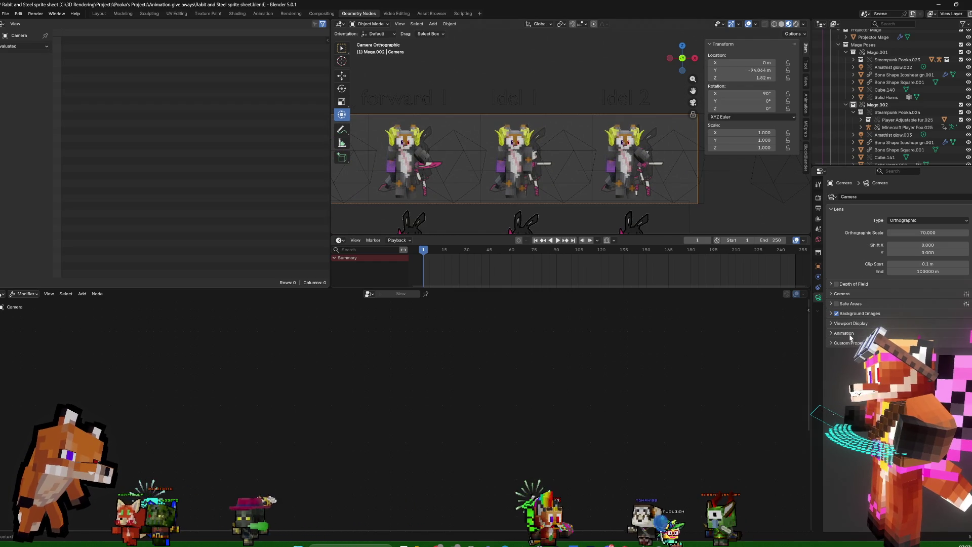
Expand the camera's Viewport Display, sensor and Background Images panels
left_click(831, 323)
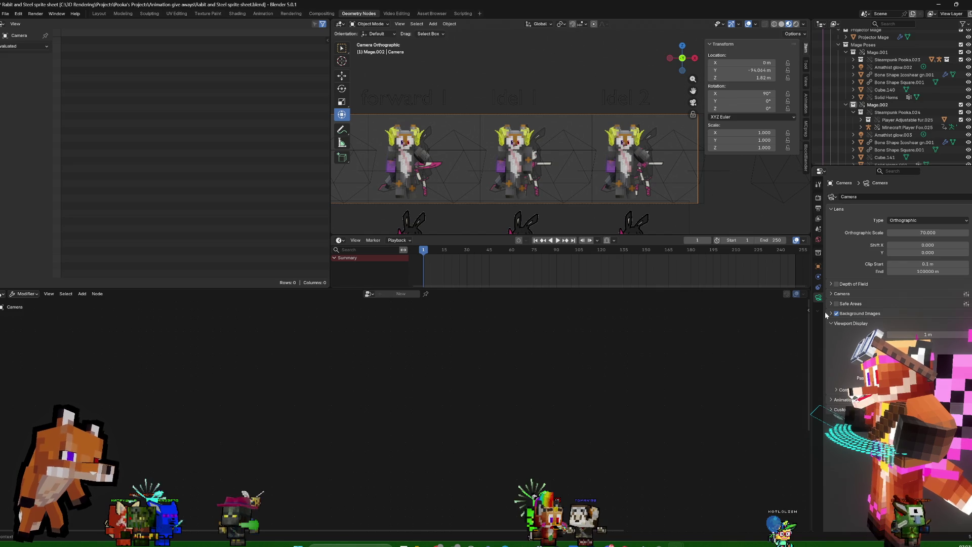
left_click(830, 294)
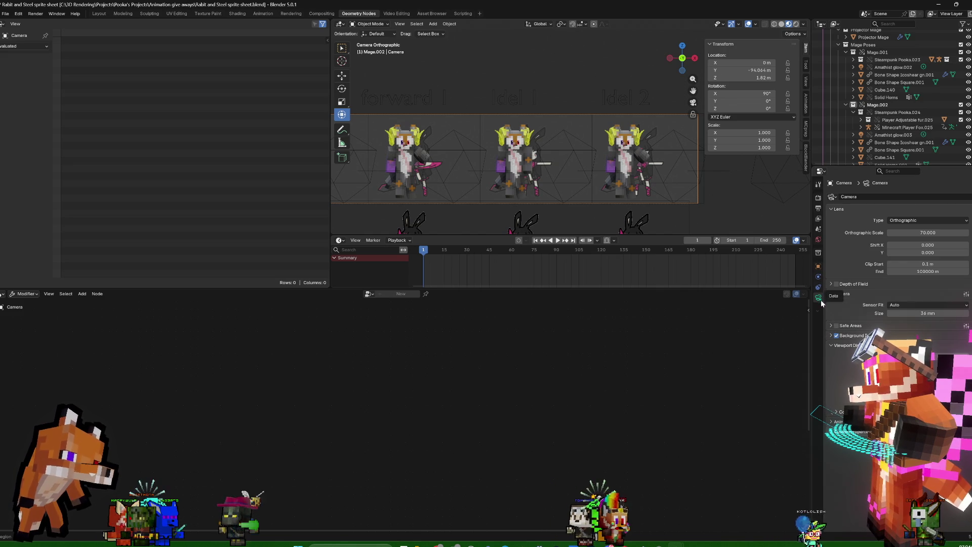
left_click(830, 336)
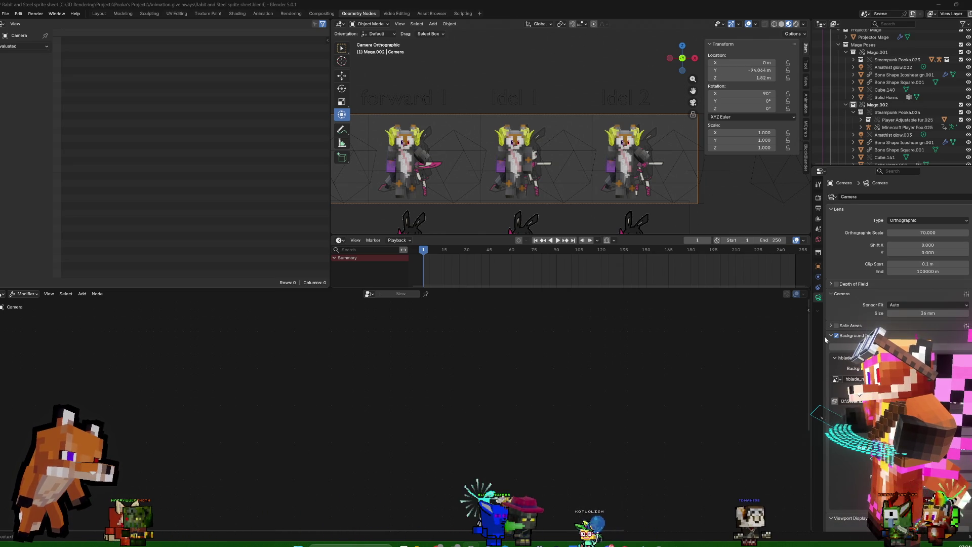
Try a Perspective lens briefly, then set the camera back to Orthographic
left_click(899, 220)
left_click(898, 228)
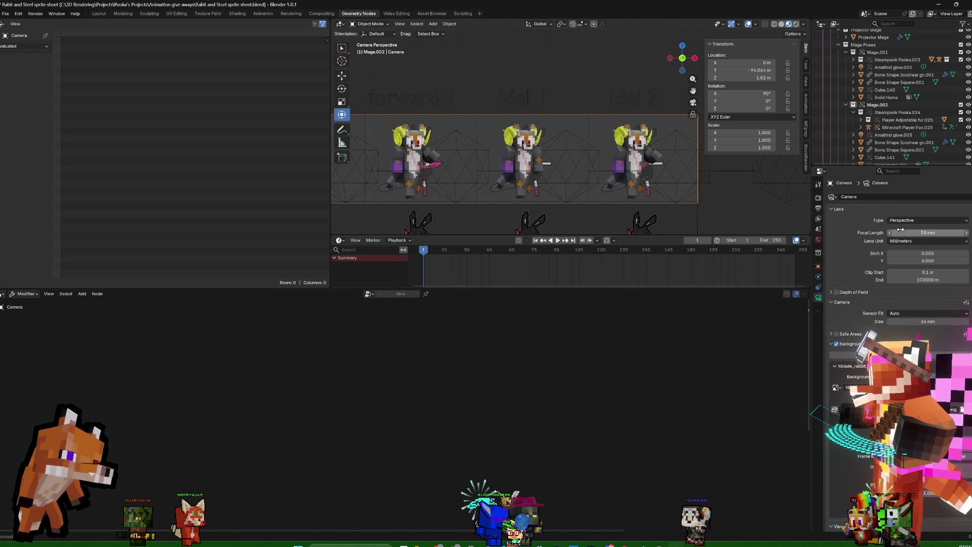
left_click(905, 221)
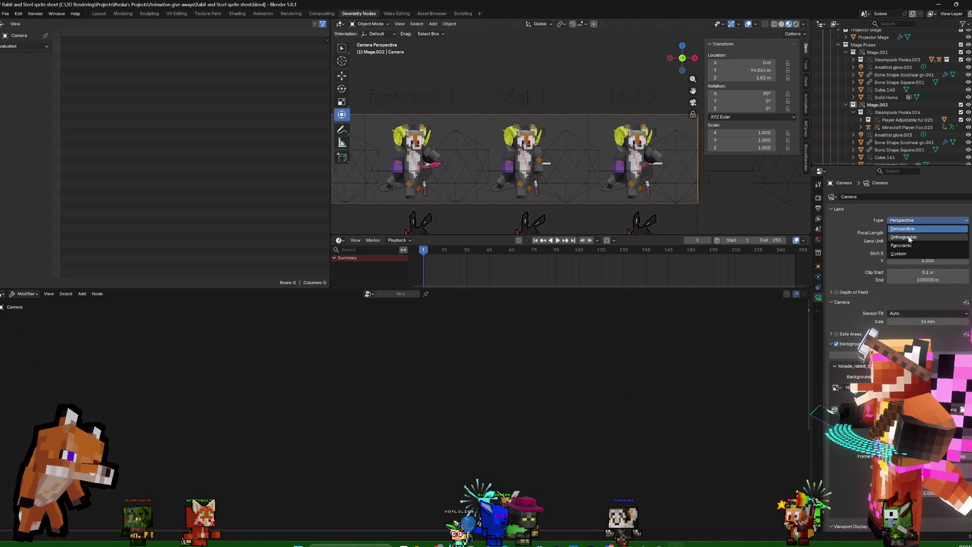
left_click(907, 236)
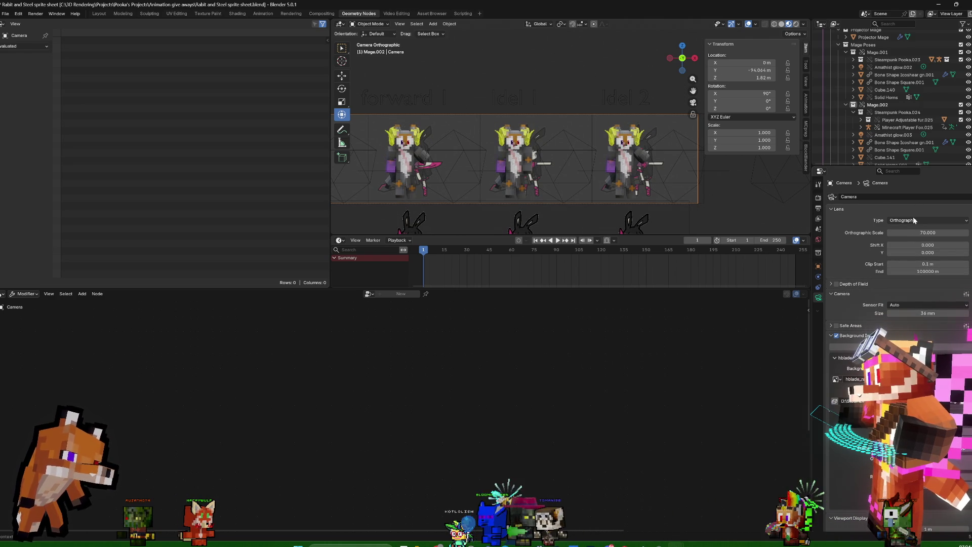